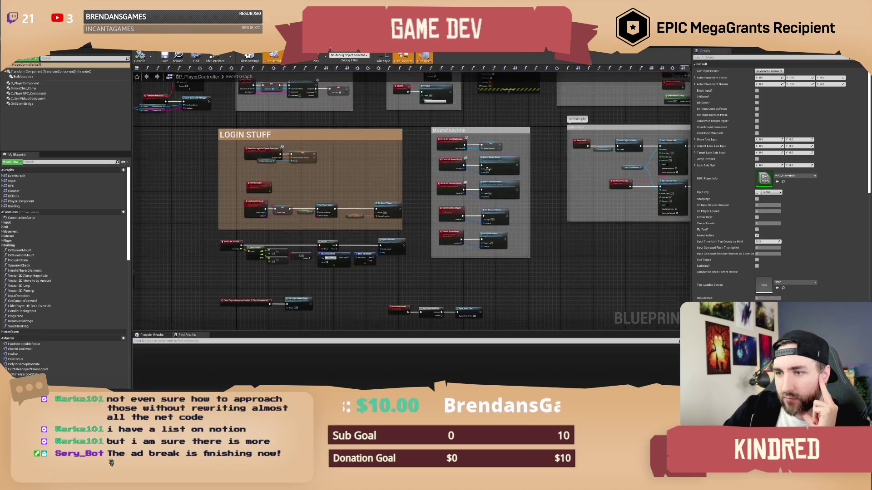
Step: Look through the player controller's RPC graph, then go back to the farm map level editor
left_click_drag(416, 202, 402, 220)
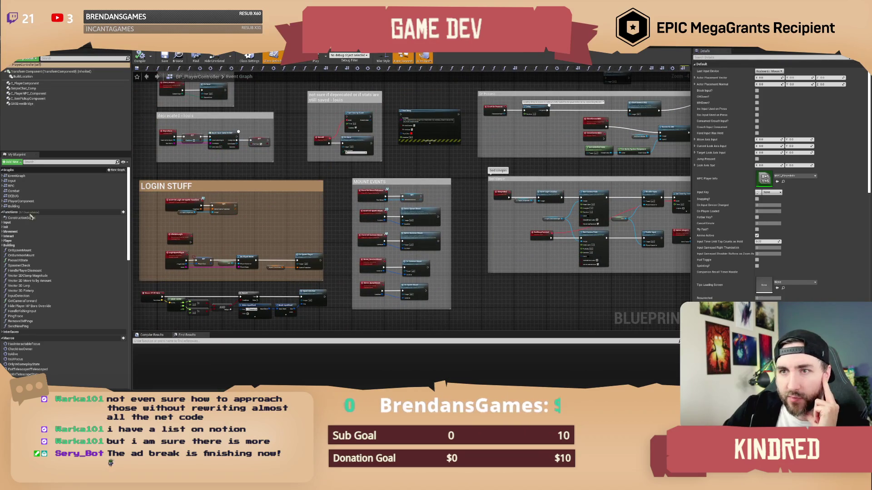
double_click(27, 185)
scroll(366, 174, "down", 10)
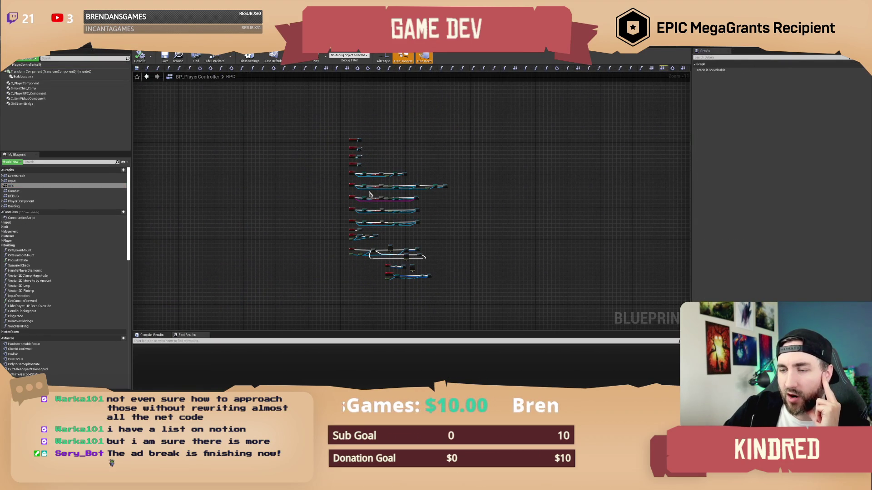
scroll(384, 245, "up", 8)
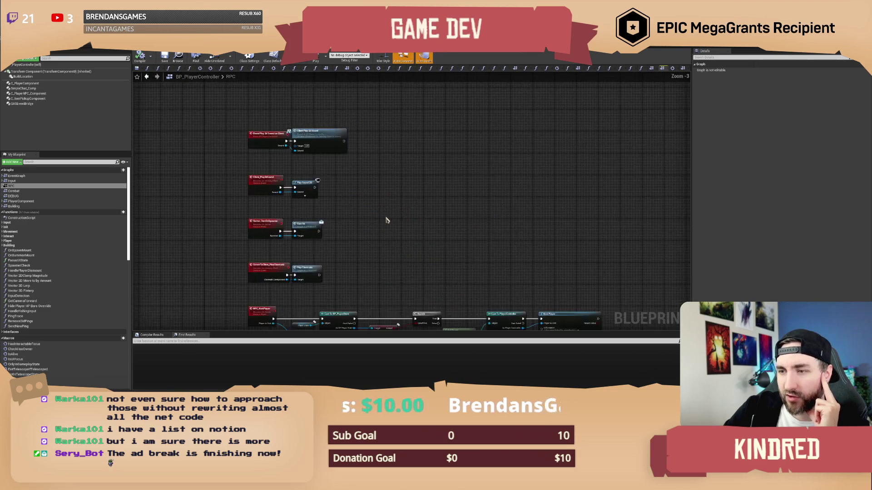
scroll(386, 199, "up", 1)
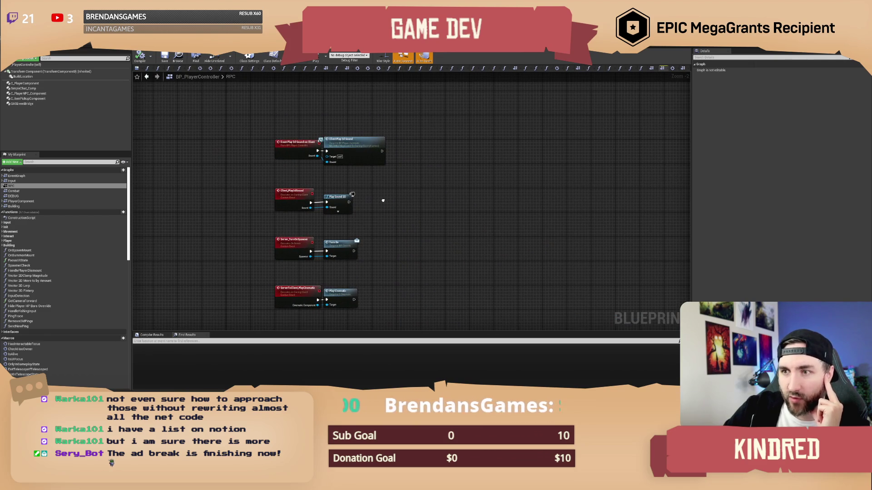
left_click(75, 51)
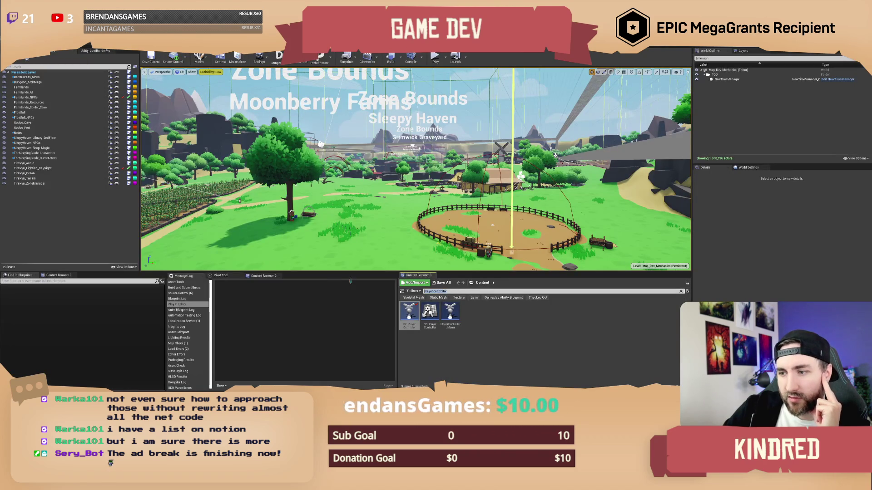
Step: Search the Content Browser for 'player compon' and open the C_PlayerComponent Blueprint
key("BackSpace")
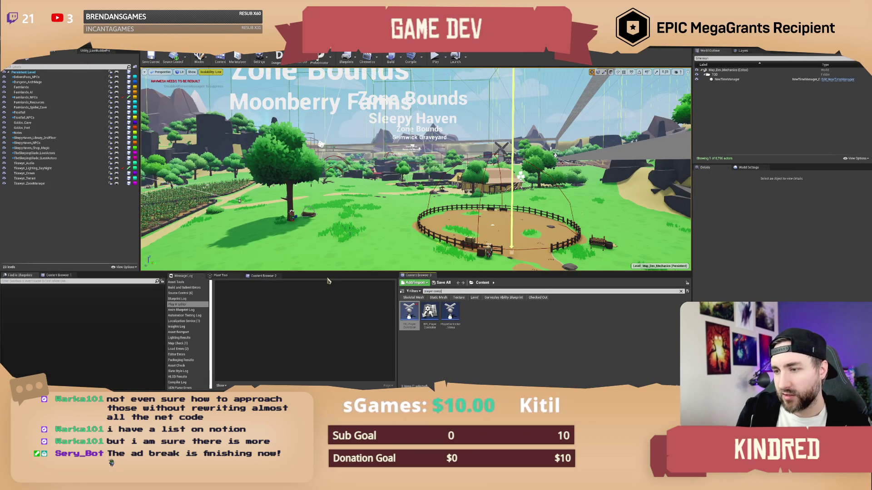
type("on")
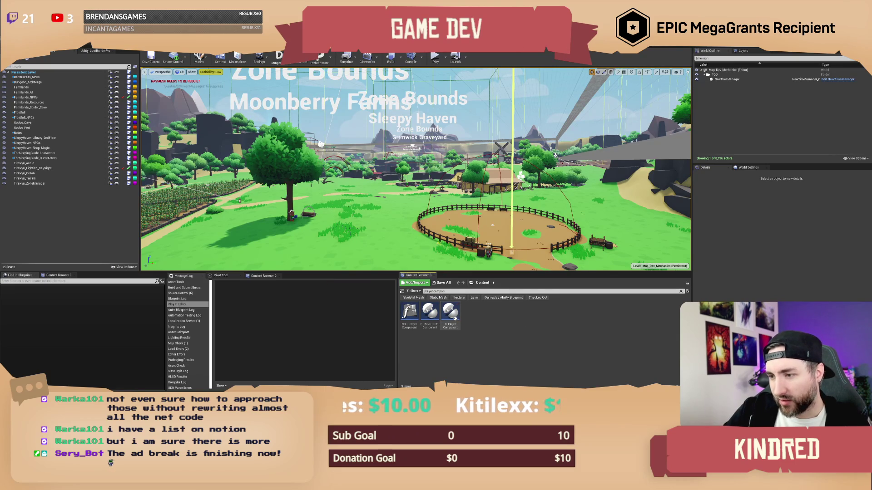
double_click(455, 319)
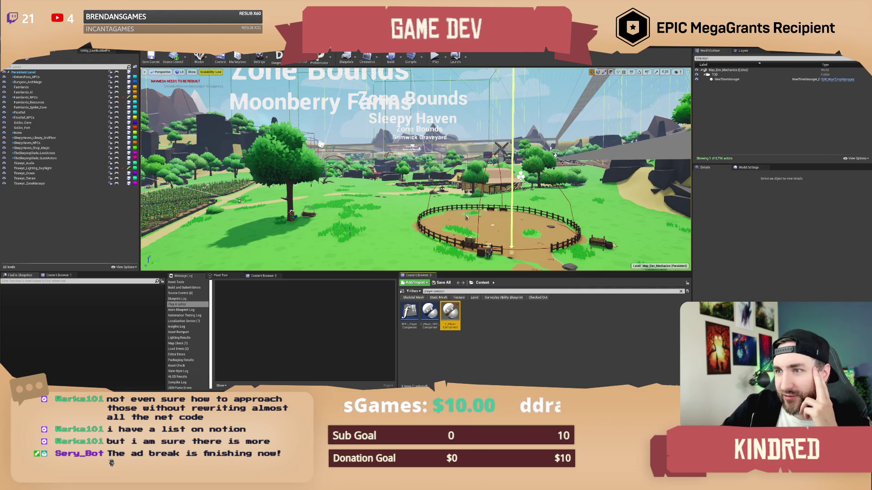
scroll(180, 151, "down", 7)
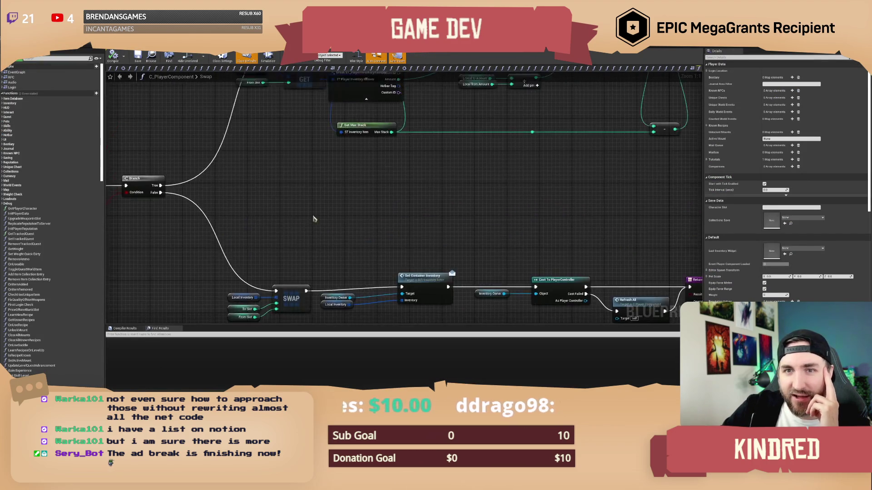
Step: Expand the Item Database, Inventory, HUD, Equipment Component, Gold, Journal and Saving function categories
scroll(47, 223, "down", 15)
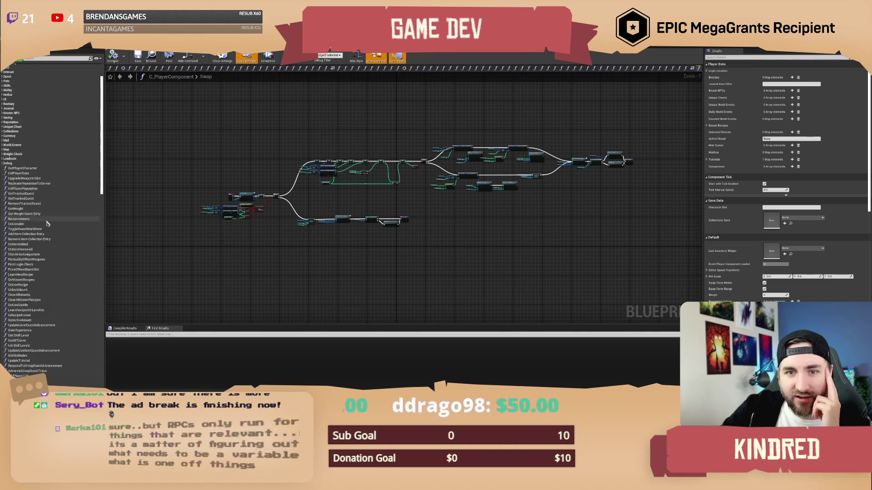
scroll(48, 224, "down", 5)
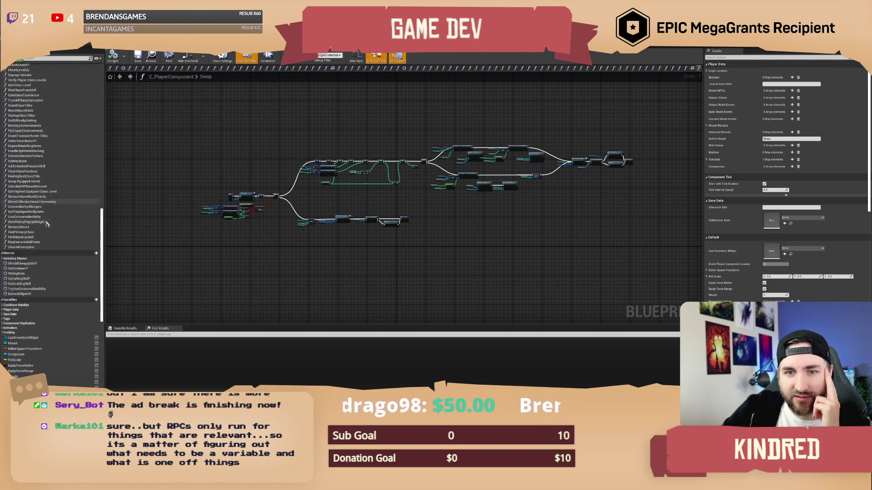
scroll(51, 215, "up", 20)
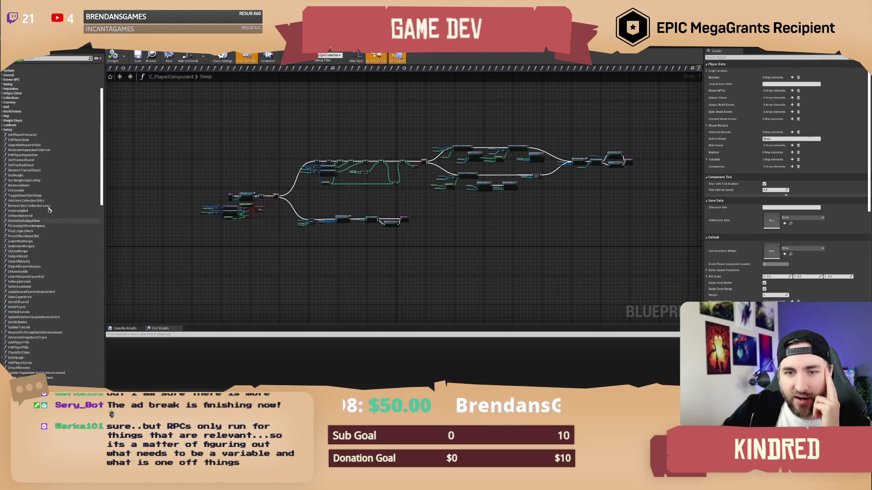
left_click(2, 99)
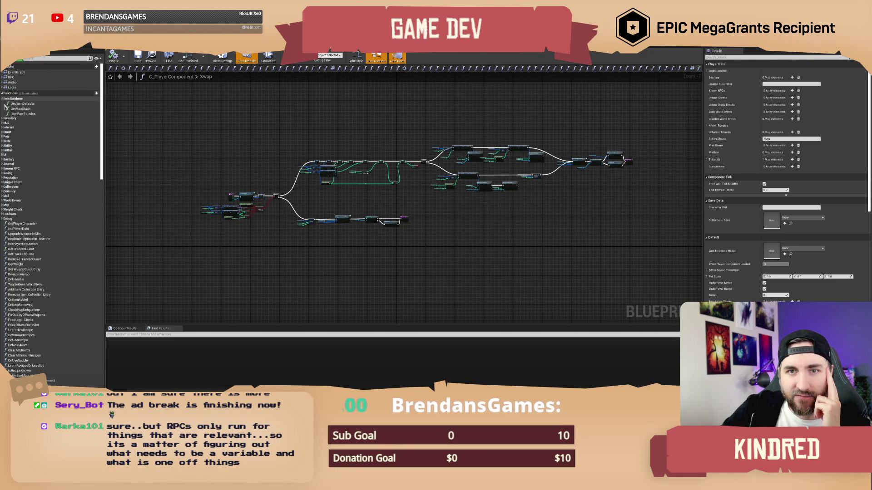
left_click(2, 118)
left_click(2, 161)
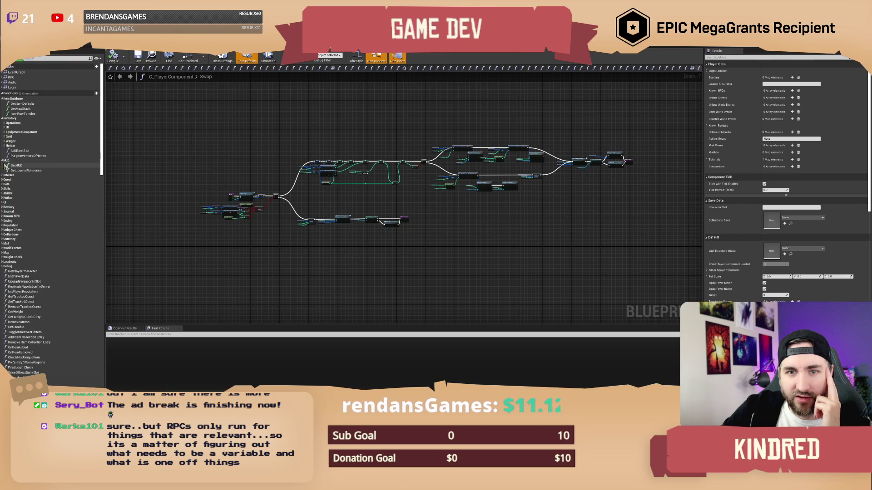
left_click(4, 131)
left_click(4, 142)
scroll(4, 145, "down", 3)
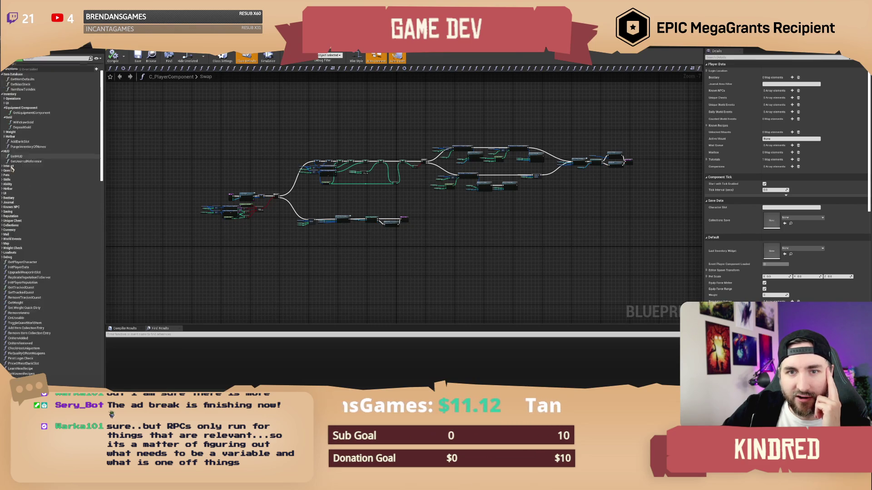
left_click(2, 186)
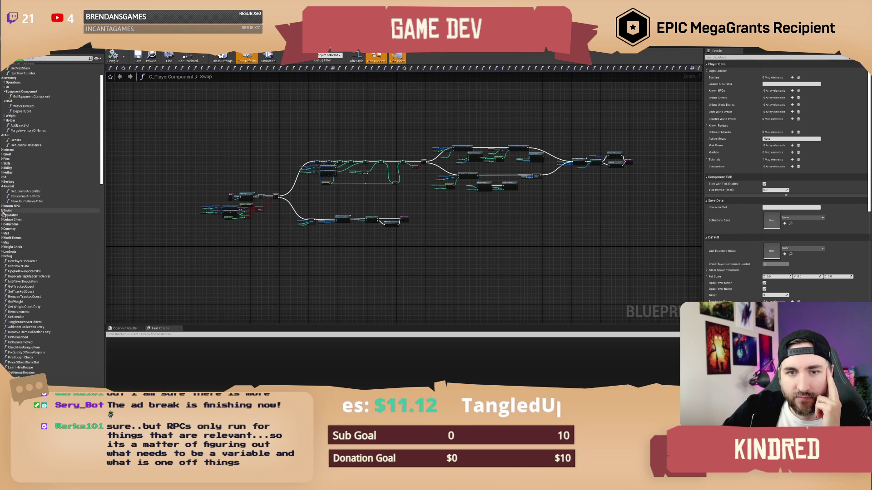
left_click(2, 210)
Step: Open the C_PlayerComponent's RPC graph from My Blueprint
scroll(7, 222, "down", 7)
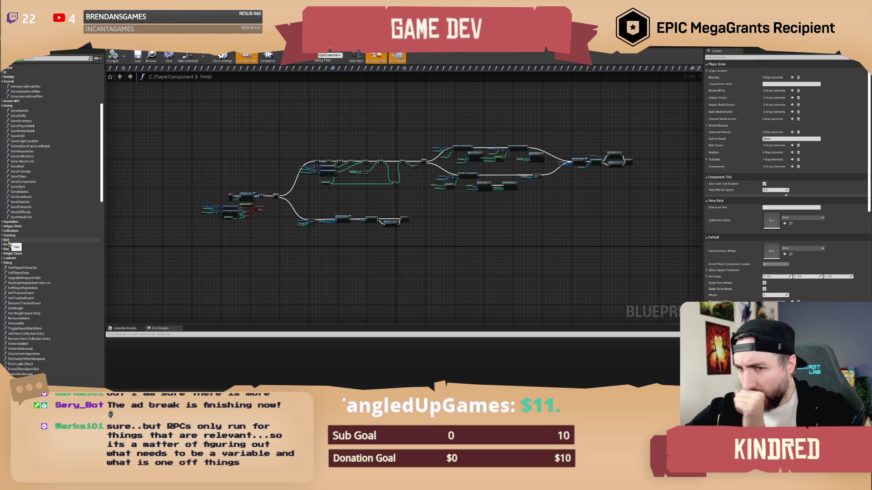
scroll(10, 243, "up", 10)
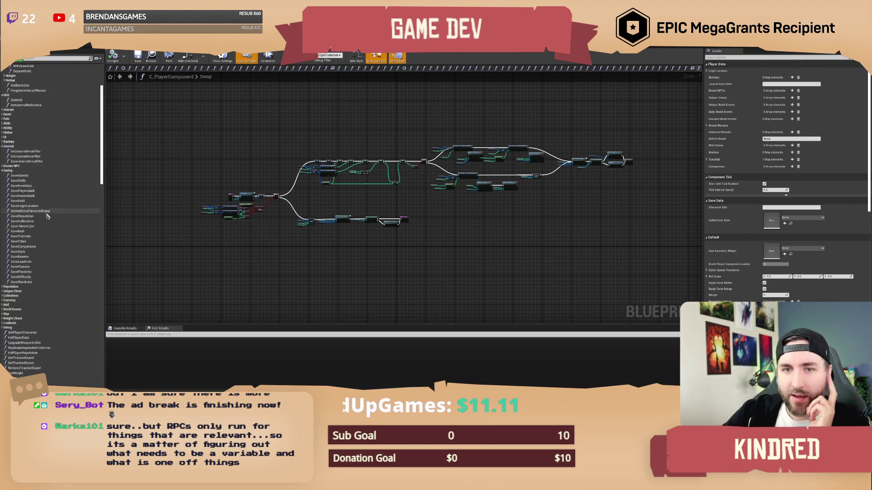
double_click(17, 77)
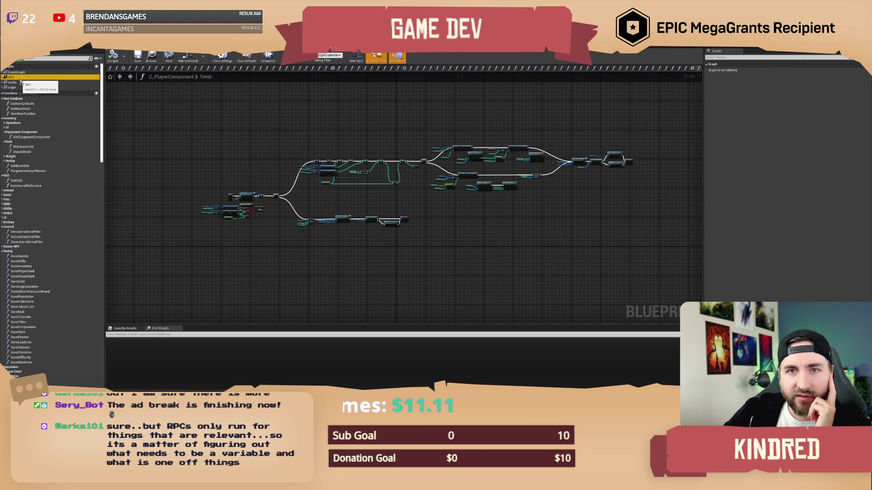
left_click_drag(344, 217, 390, 91)
scroll(349, 272, "up", 12)
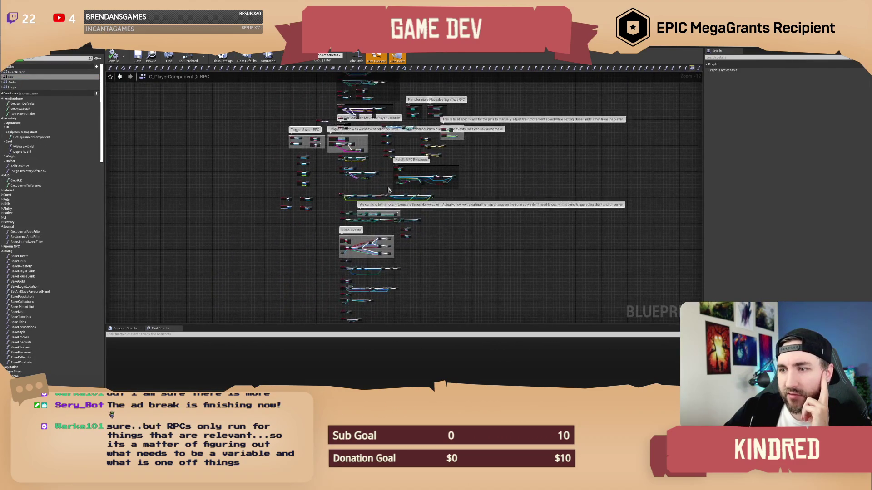
left_click_drag(320, 175, 419, 143)
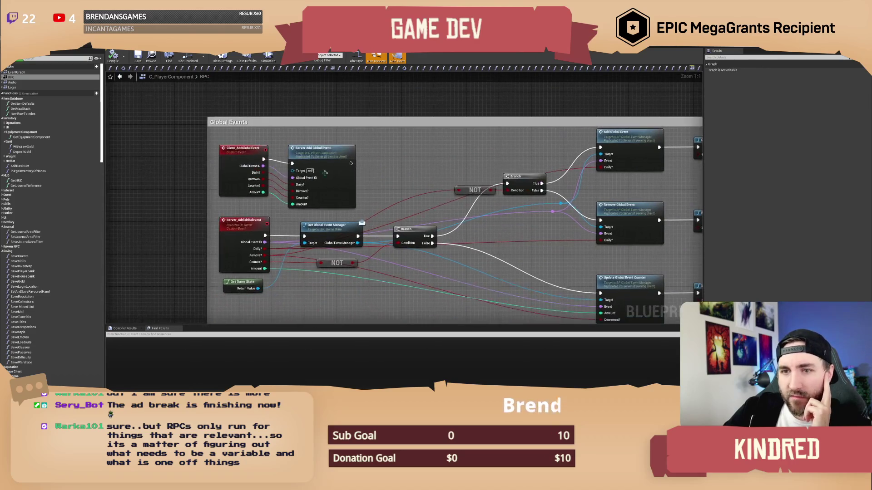
left_click(243, 154)
left_click(225, 230)
left_click(425, 252)
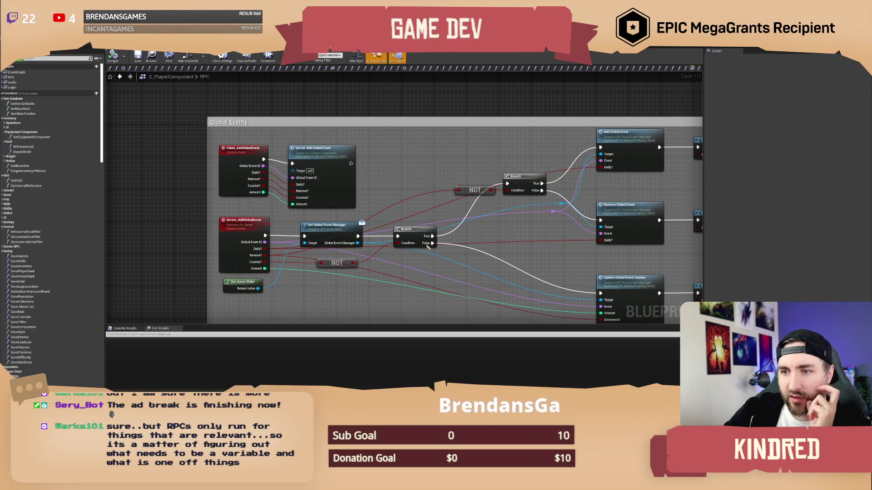
left_click(235, 163)
left_click(310, 158)
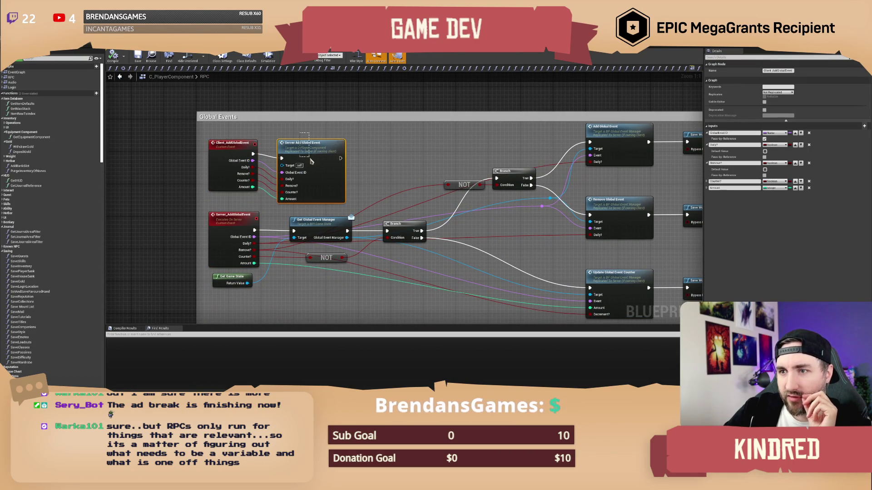
left_click(232, 216)
left_click(313, 222)
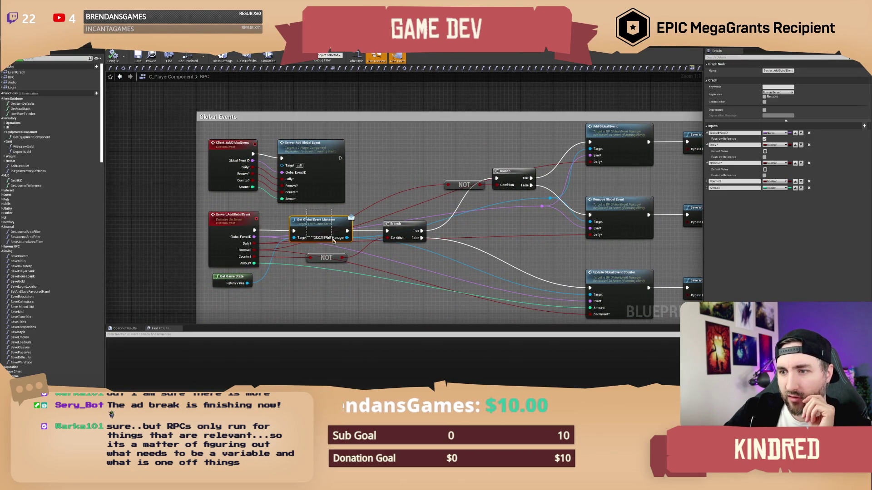
left_click(404, 182)
left_click_drag(403, 182, 351, 177)
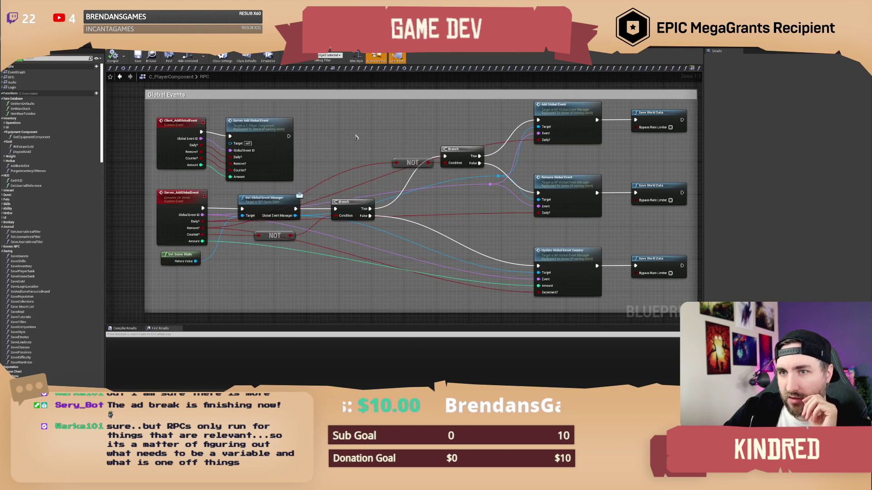
scroll(380, 275, "down", 4)
scroll(379, 275, "up", 3)
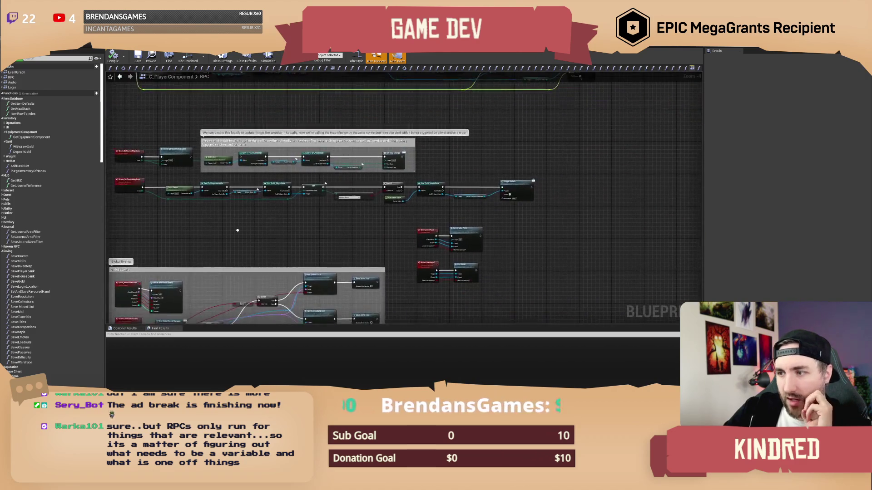
scroll(354, 266, "up", 1)
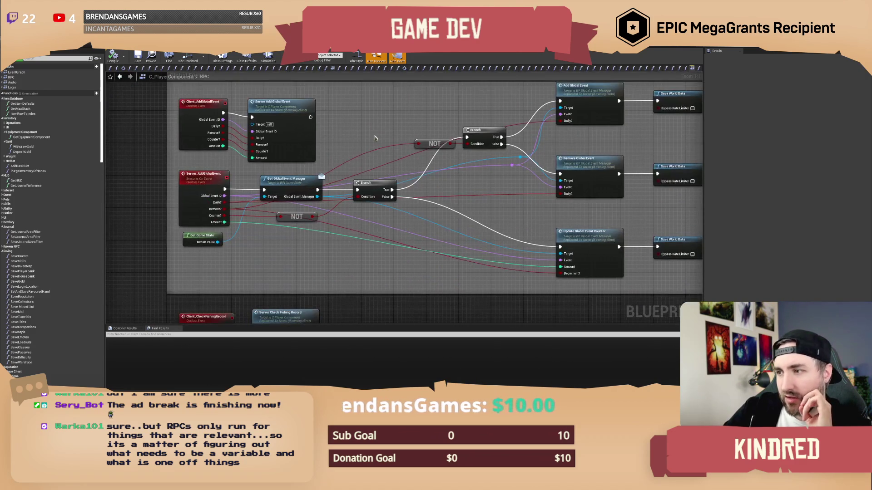
scroll(355, 267, "down", 1)
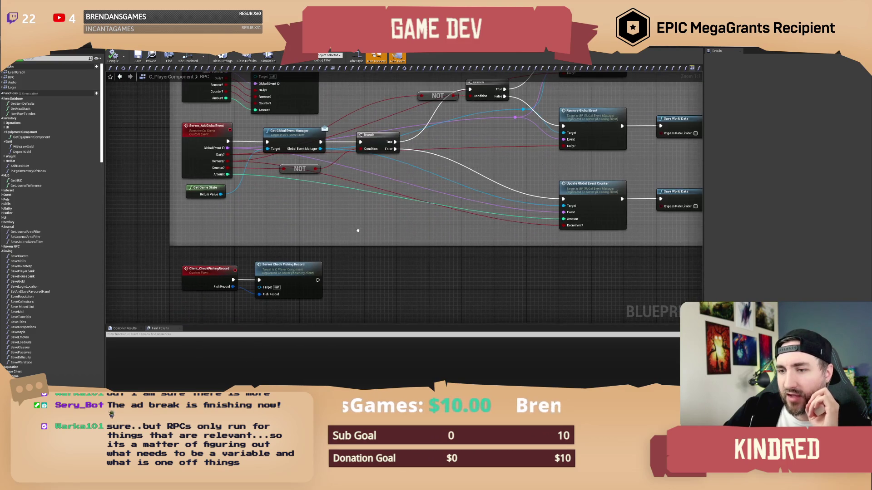
scroll(349, 315, "up", 1)
mouse_move(352, 103)
left_mouse_down()
mouse_move(367, 176)
mouse_move(351, 306)
left_mouse_up()
left_click_drag(351, 175, 349, 253)
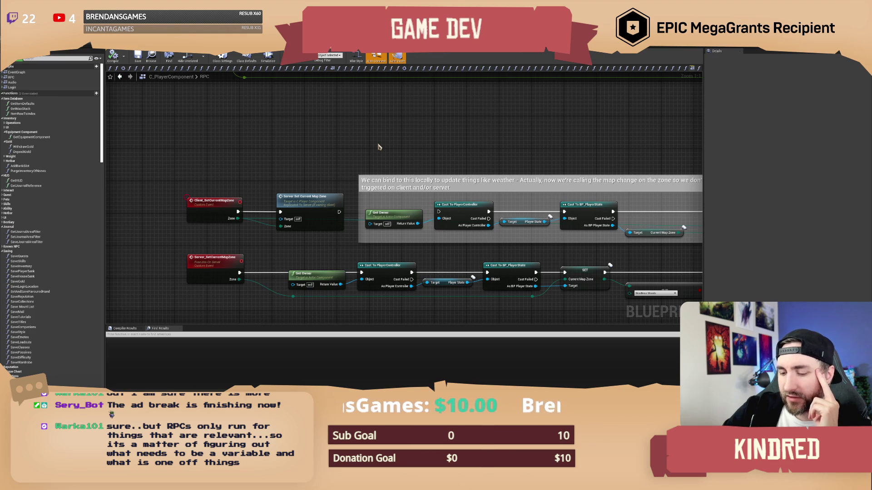
mouse_move(322, 112)
left_mouse_down()
mouse_move(311, 105)
mouse_move(530, 136)
left_mouse_up()
mouse_move(422, 124)
left_mouse_down()
mouse_move(376, 146)
mouse_move(325, 151)
mouse_move(216, 122)
mouse_move(456, 166)
mouse_move(558, 162)
left_mouse_up()
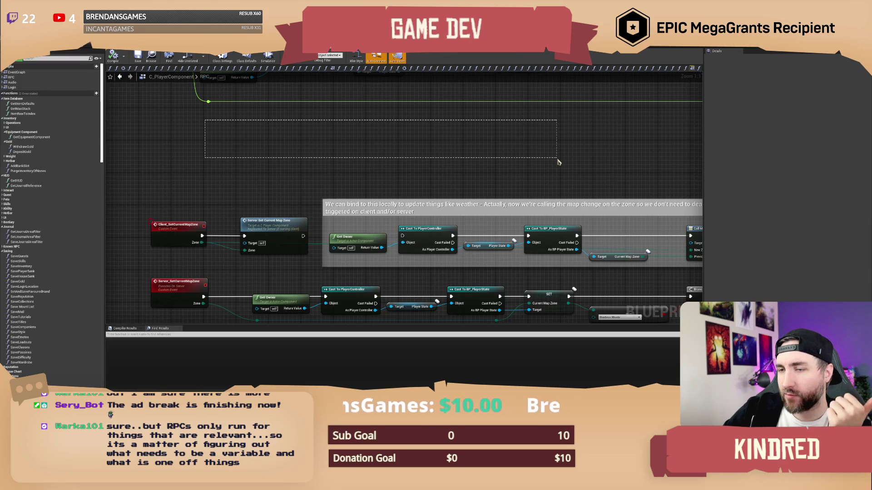
left_click_drag(558, 162, 558, 162)
left_click_drag(331, 154, 453, 185)
scroll(413, 181, "up", 1)
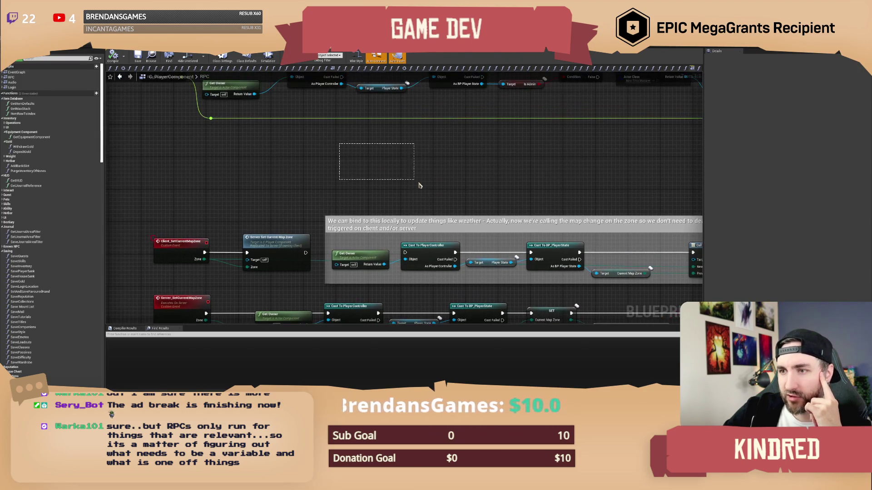
scroll(371, 168, "down", 1)
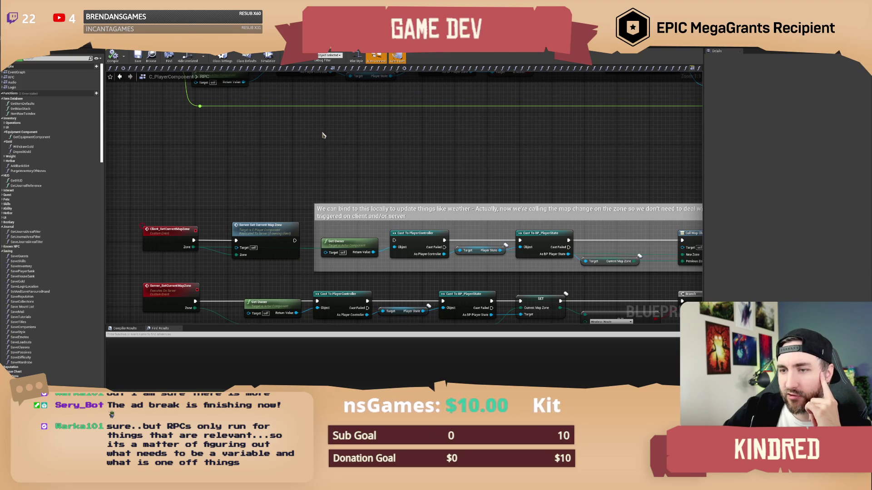
left_click_drag(219, 155, 575, 186)
scroll(334, 227, "down", 2)
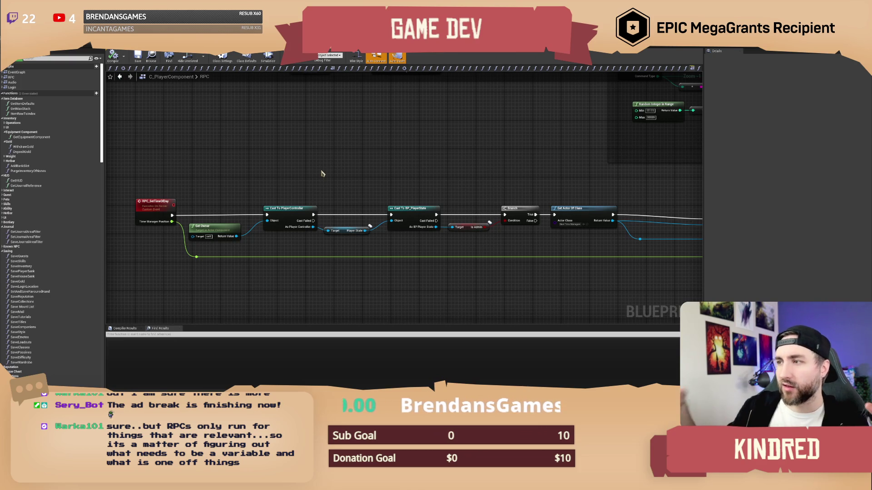
scroll(337, 150, "down", 2)
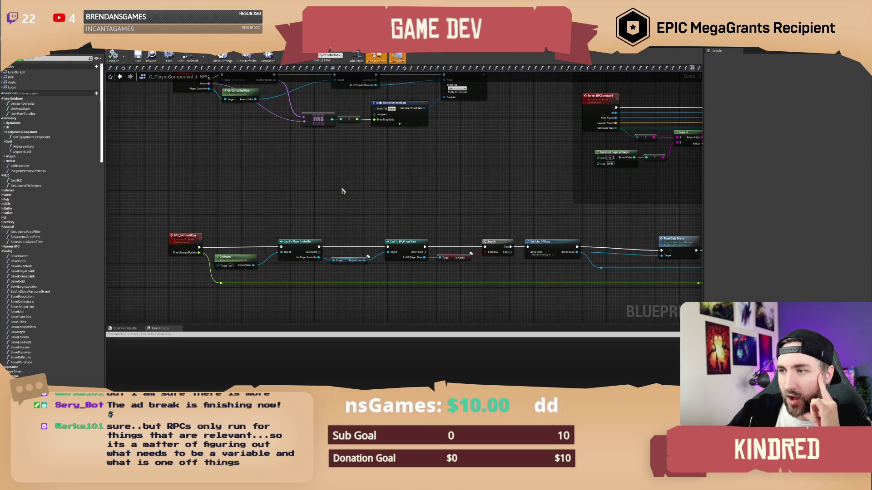
mouse_move(342, 191)
left_mouse_down()
mouse_move(335, 193)
mouse_move(333, 223)
left_mouse_up()
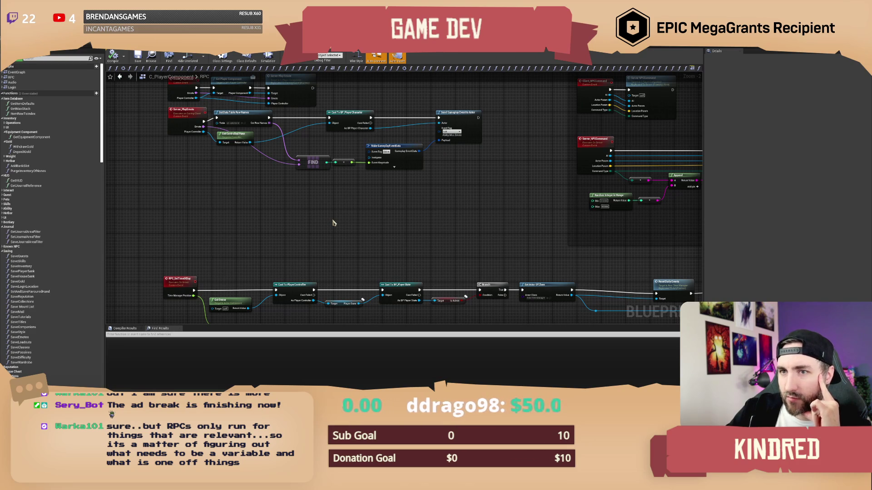
left_click_drag(341, 219, 341, 204)
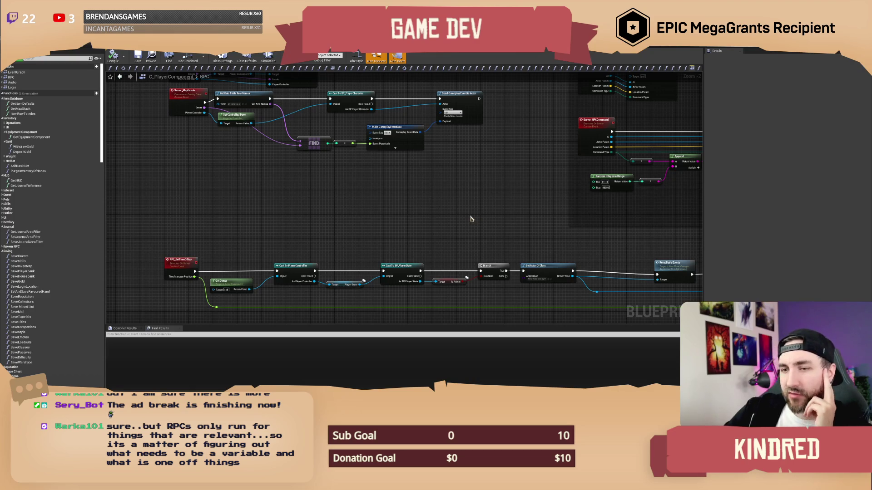
left_click_drag(469, 188, 466, 232)
mouse_move(378, 113)
left_mouse_down()
mouse_move(401, 195)
mouse_move(386, 236)
left_mouse_up()
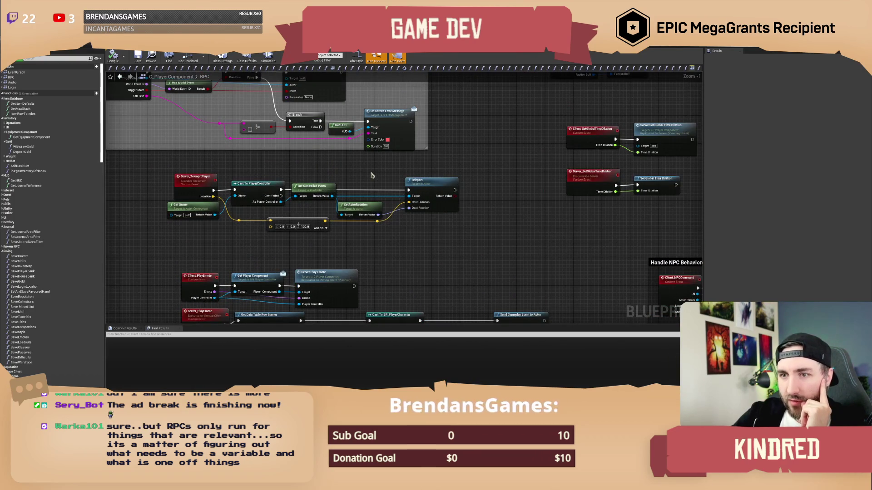
mouse_move(377, 186)
left_mouse_down()
mouse_move(384, 200)
mouse_move(296, 223)
left_mouse_up()
Step: Bring the MovePet nodes and Multicast Move Pet FX call into view in the RPC graph
left_click_drag(602, 164, 539, 233)
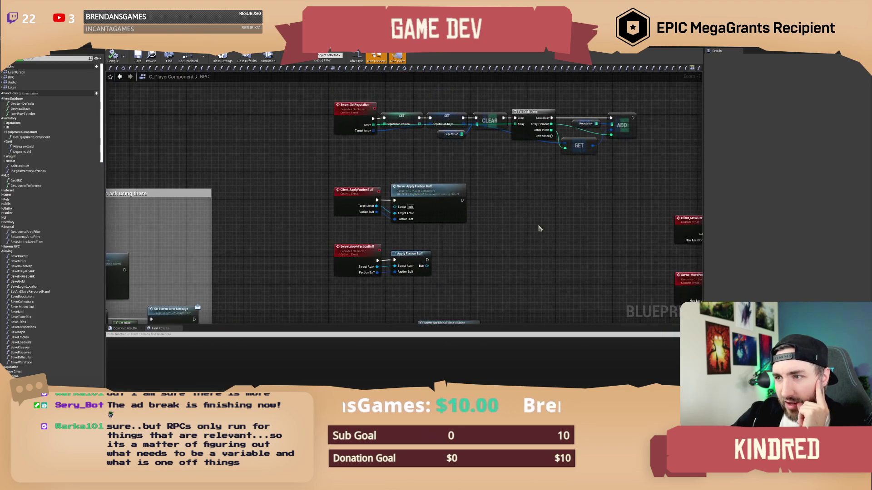
left_click_drag(555, 201, 354, 193)
left_click_drag(512, 187, 365, 175)
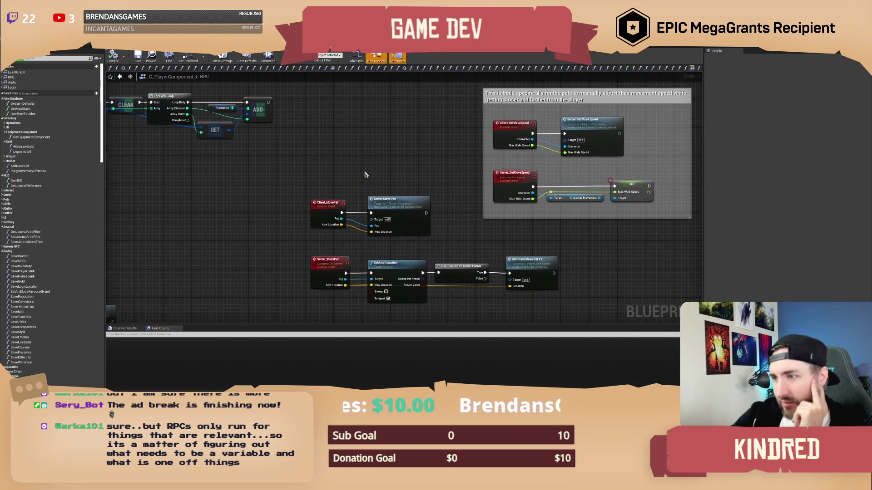
left_click_drag(482, 237, 454, 230)
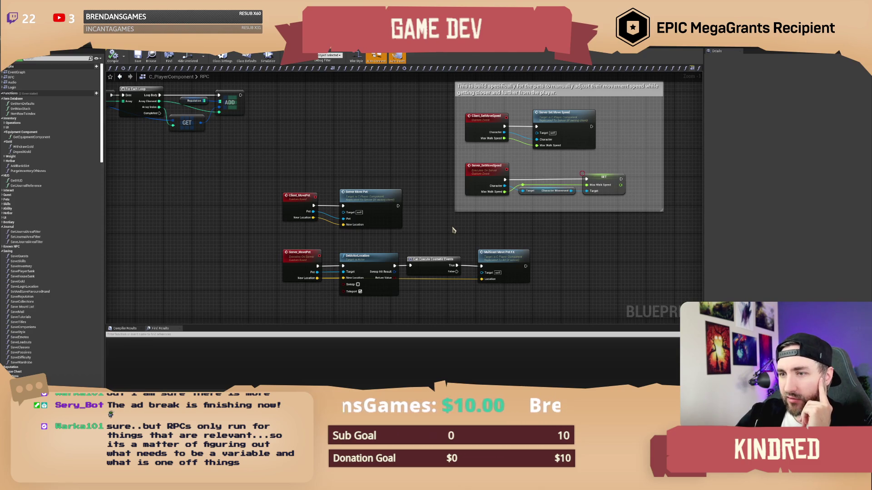
left_click_drag(450, 229, 390, 205)
left_click_drag(233, 210, 497, 268)
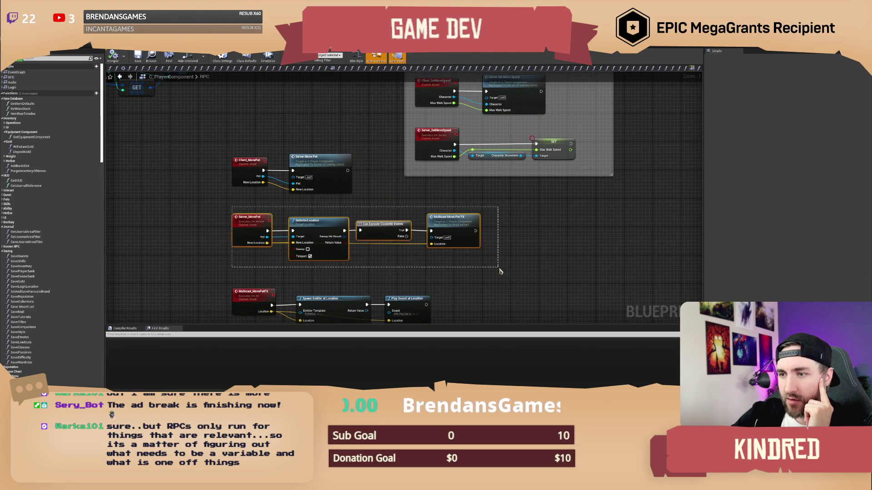
mouse_move(390, 207)
left_mouse_down()
mouse_move(403, 214)
mouse_move(393, 194)
left_mouse_up()
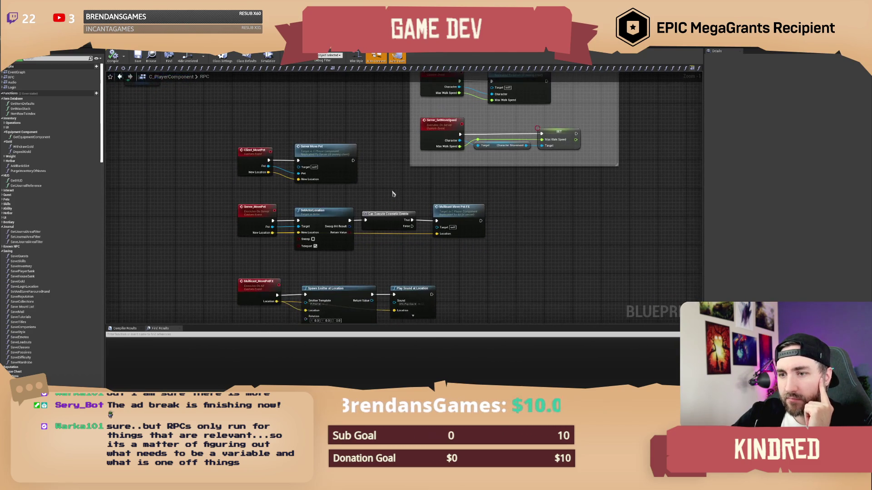
left_click_drag(452, 251, 448, 229)
left_click(447, 180)
left_click_drag(447, 180, 370, 181)
scroll(369, 172, "up", 2)
Step: Inspect the Client_MovePet, Server_MovePet and SetActorLocation nodes
left_click(220, 132)
left_click_drag(281, 112, 320, 154)
left_click(221, 196)
left_click(291, 200)
left_click(345, 190)
mouse_move(397, 191)
left_mouse_down()
mouse_move(307, 203)
mouse_move(389, 211)
left_mouse_up()
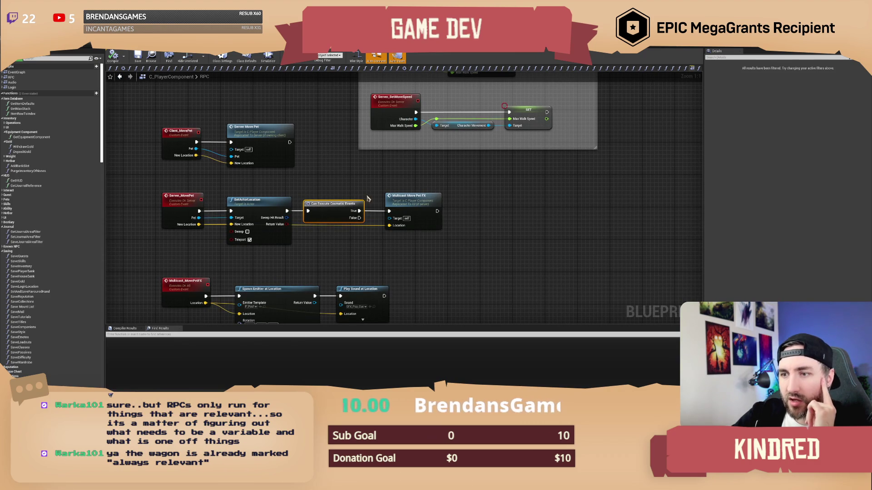
Step: Wire Can Execute Cosmetic Events' True output to Multicast Move Pet FX and check the multicast event
left_click(347, 188)
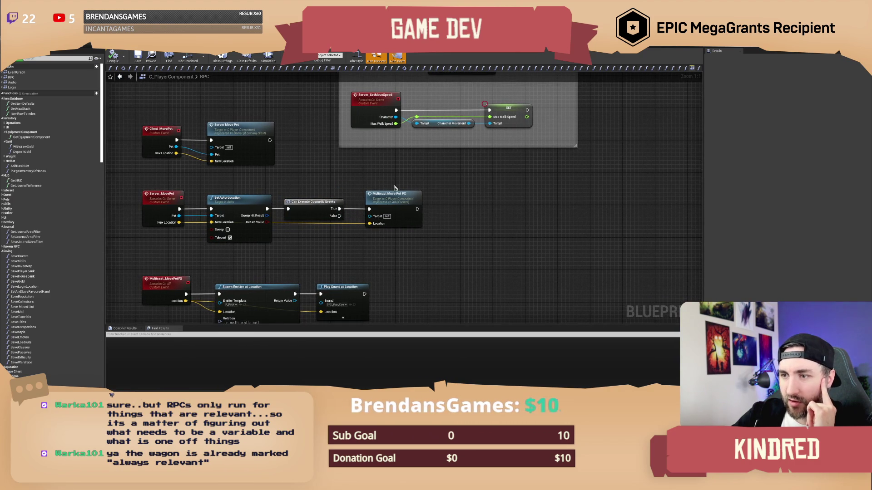
left_click(364, 196)
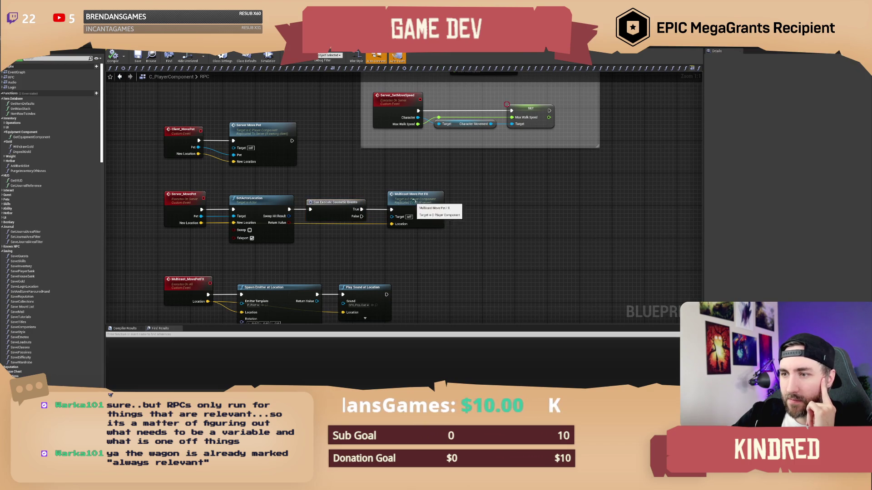
double_click(411, 200)
left_click(326, 182)
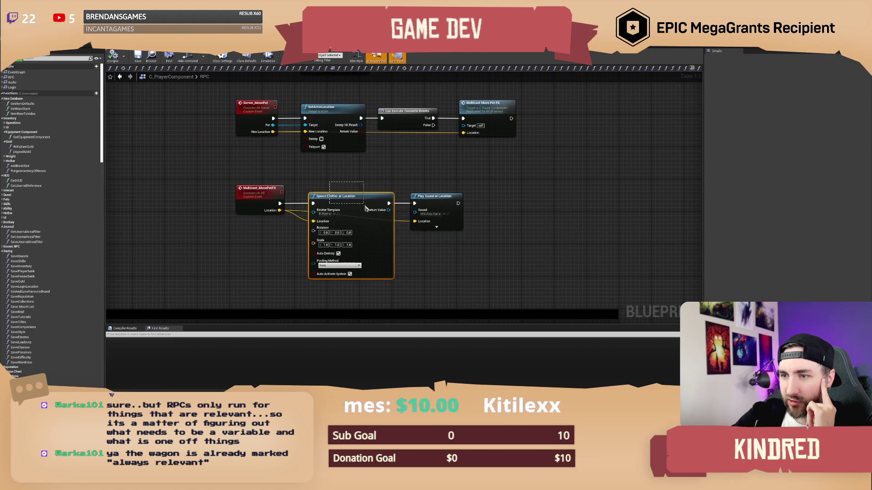
mouse_move(439, 167)
left_mouse_down()
mouse_move(428, 162)
mouse_move(425, 242)
left_mouse_up()
scroll(425, 242, "down", 1)
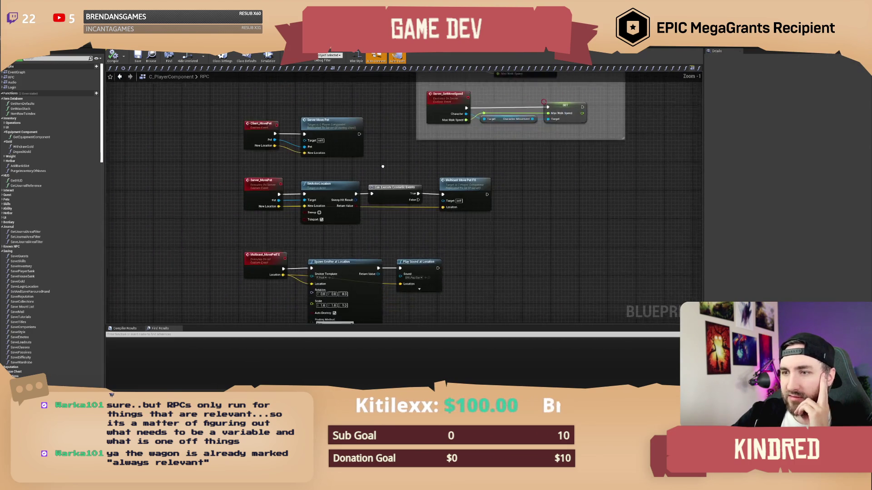
left_click_drag(359, 262, 434, 271)
left_click(433, 272)
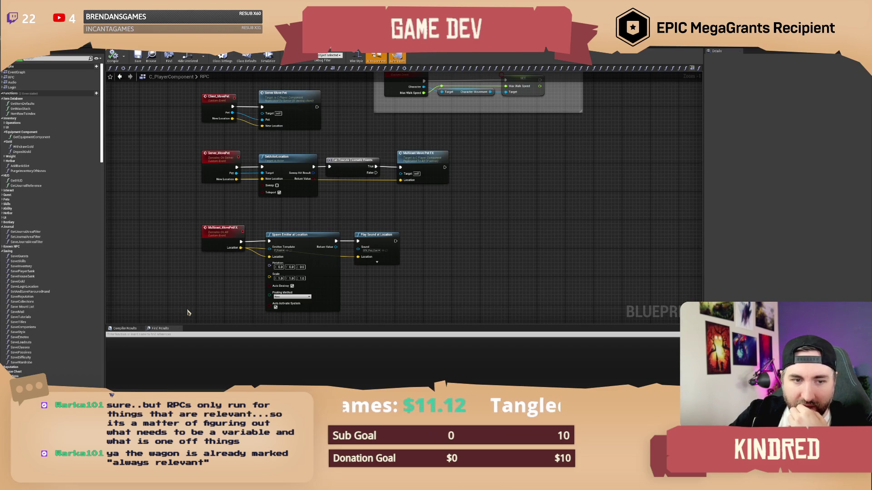
left_click_drag(189, 312, 509, 122)
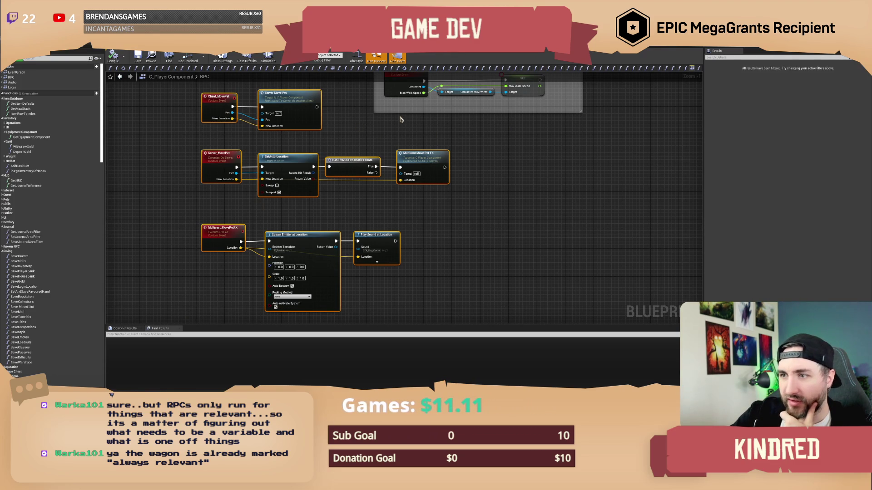
left_click(356, 128)
scroll(355, 150, "up", 5)
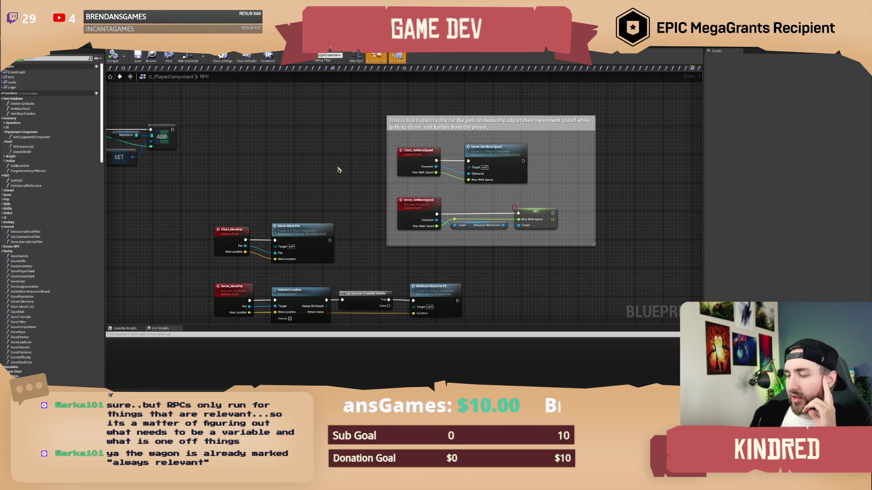
mouse_move(356, 237)
left_mouse_down()
mouse_move(342, 164)
mouse_move(329, 153)
left_mouse_up()
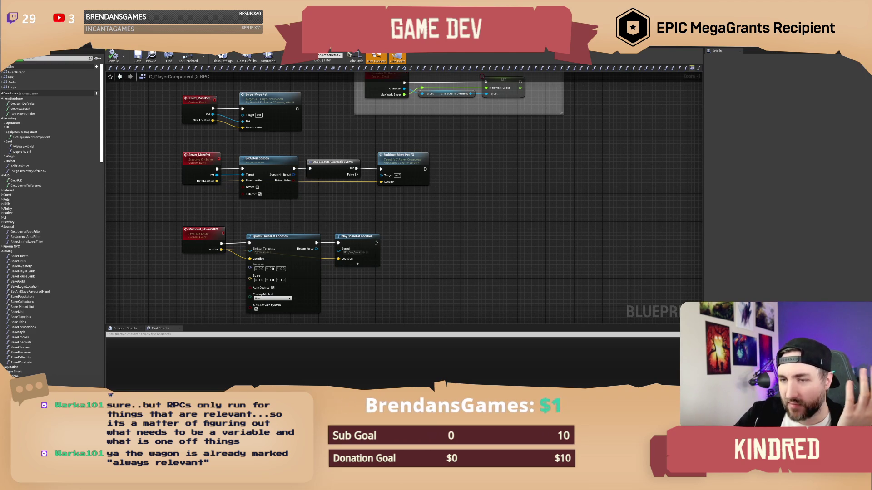
mouse_move(330, 122)
left_mouse_down()
mouse_move(320, 118)
mouse_move(330, 124)
left_mouse_up()
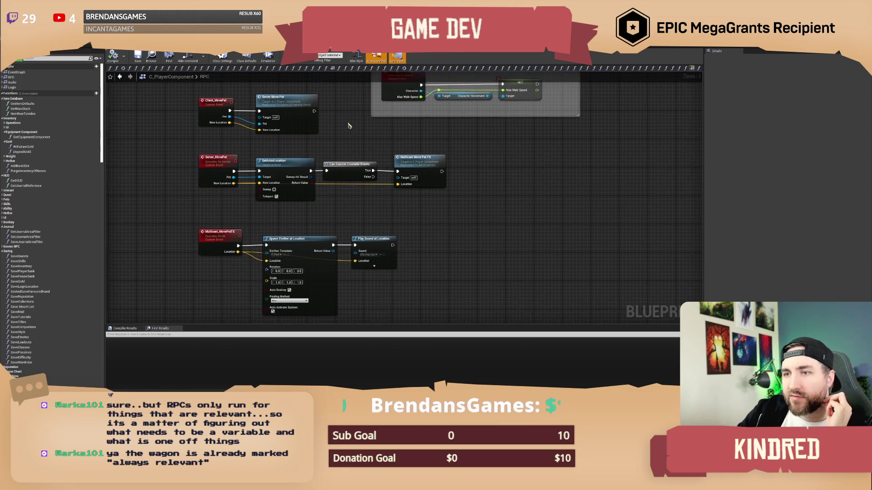
scroll(348, 130, "up", 1)
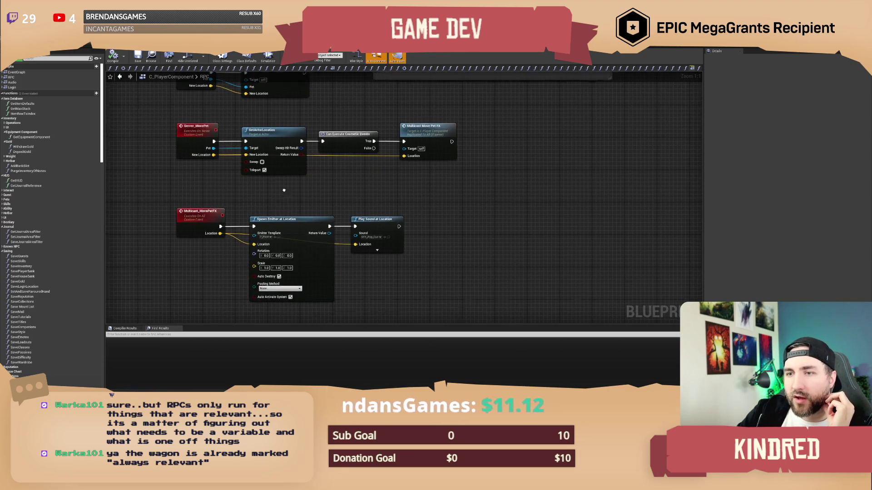
left_click_drag(289, 190, 291, 202)
mouse_move(350, 139)
left_mouse_down()
mouse_move(343, 144)
mouse_move(367, 170)
left_mouse_up()
left_click(295, 178)
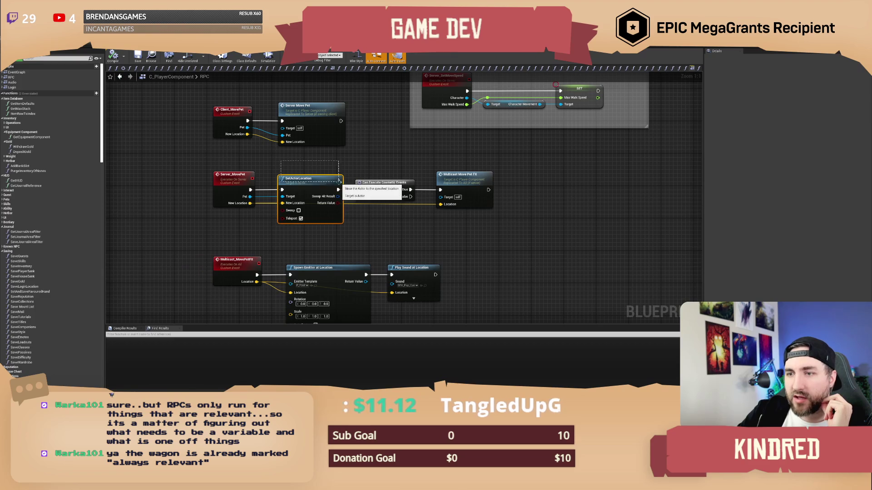
mouse_move(267, 163)
left_mouse_down()
mouse_move(357, 189)
mouse_move(347, 172)
left_mouse_up()
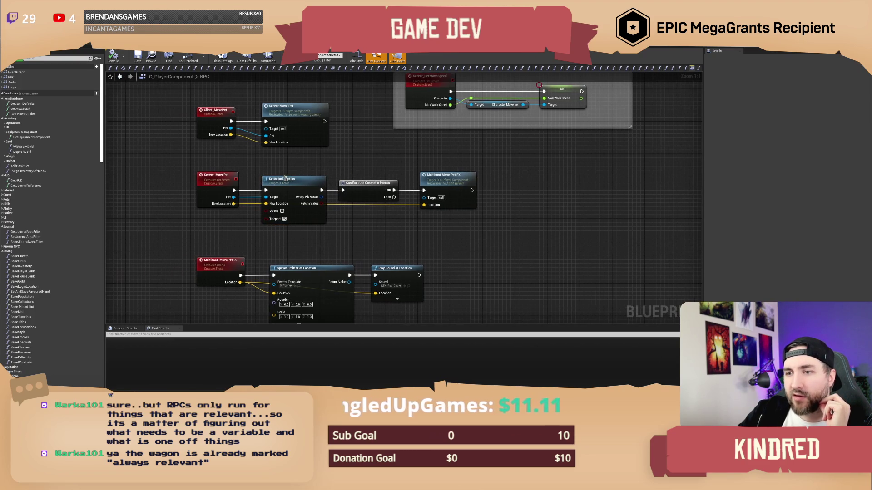
left_click_drag(253, 161, 337, 186)
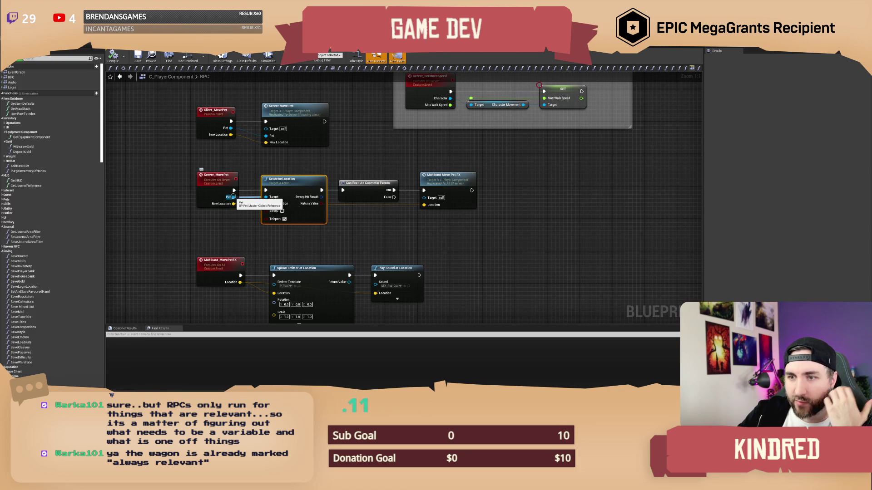
left_click_drag(230, 196, 242, 201)
left_click_drag(260, 162, 346, 188)
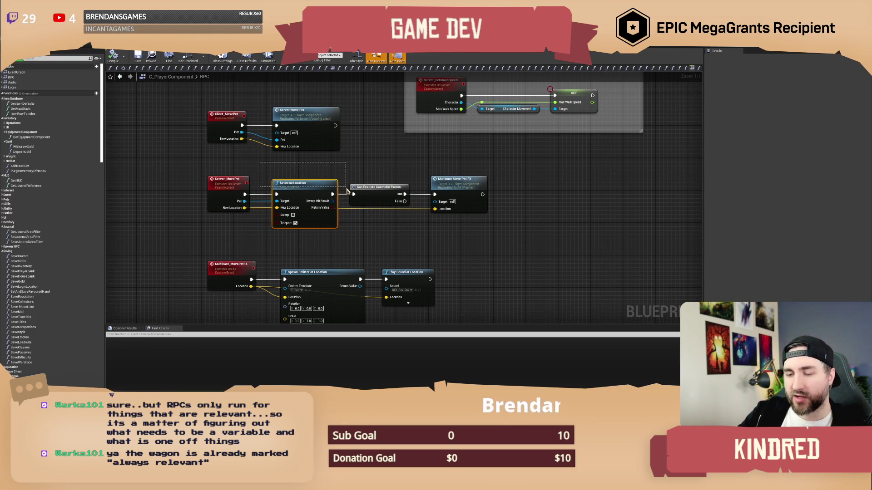
left_click_drag(346, 188, 299, 176)
left_click_drag(384, 169, 394, 186)
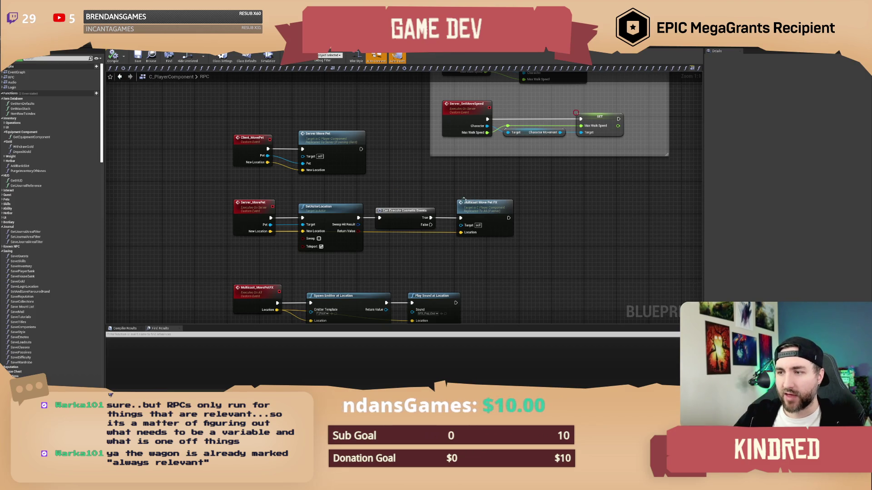
left_click_drag(472, 203, 467, 161)
left_click(250, 260)
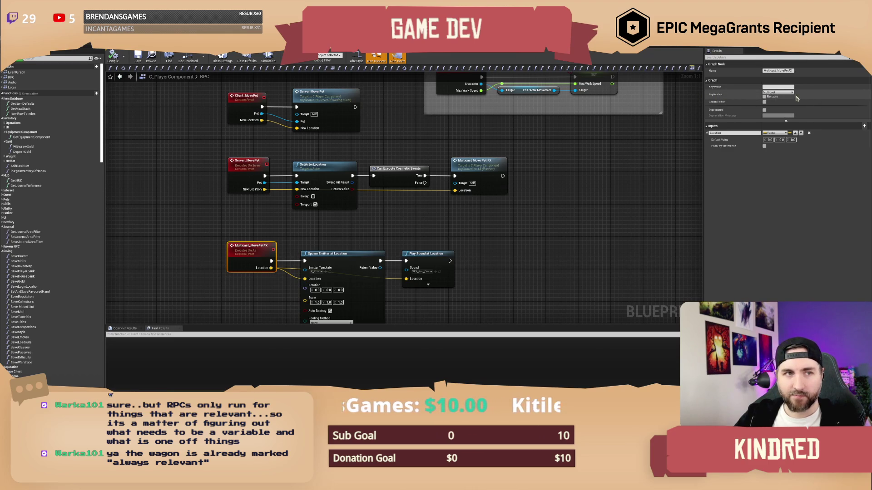
left_click(472, 230)
left_click_drag(472, 229, 455, 213)
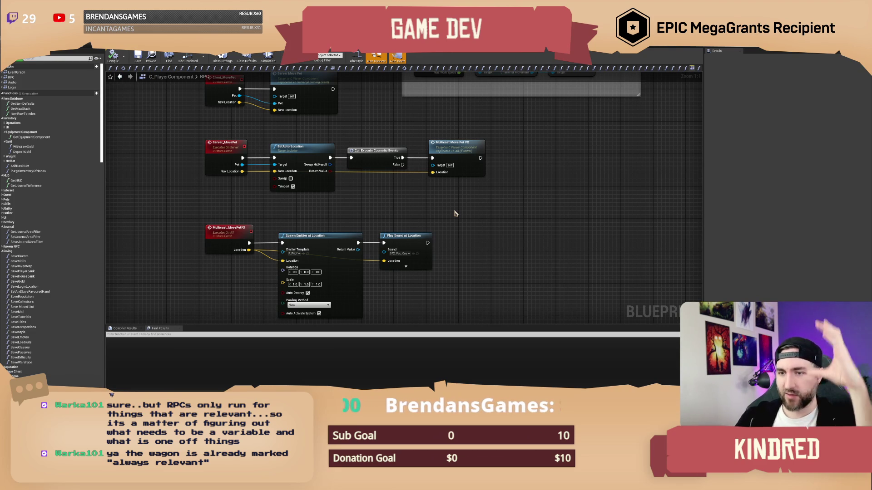
left_click(229, 229)
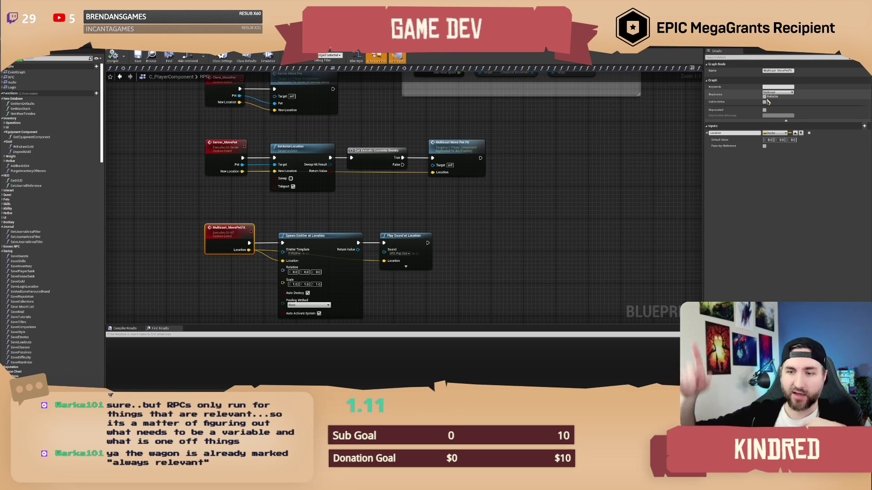
left_click(407, 189)
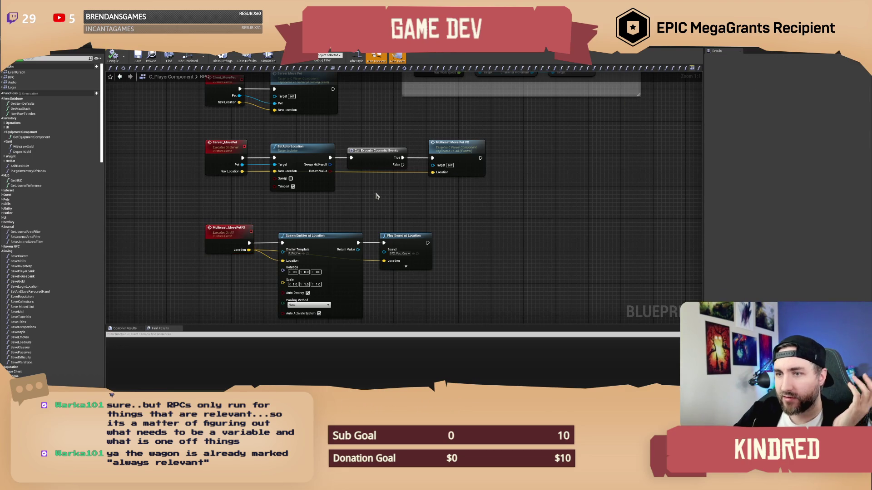
scroll(378, 195, "down", 1)
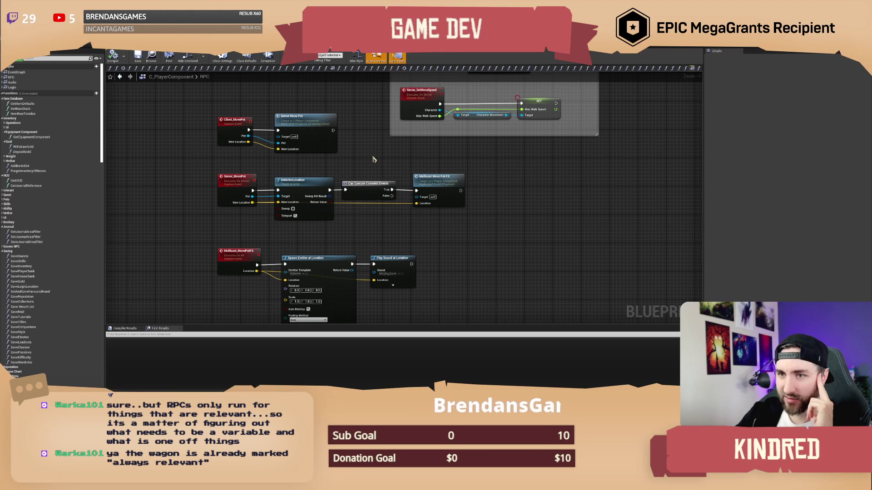
left_click_drag(366, 163, 365, 146)
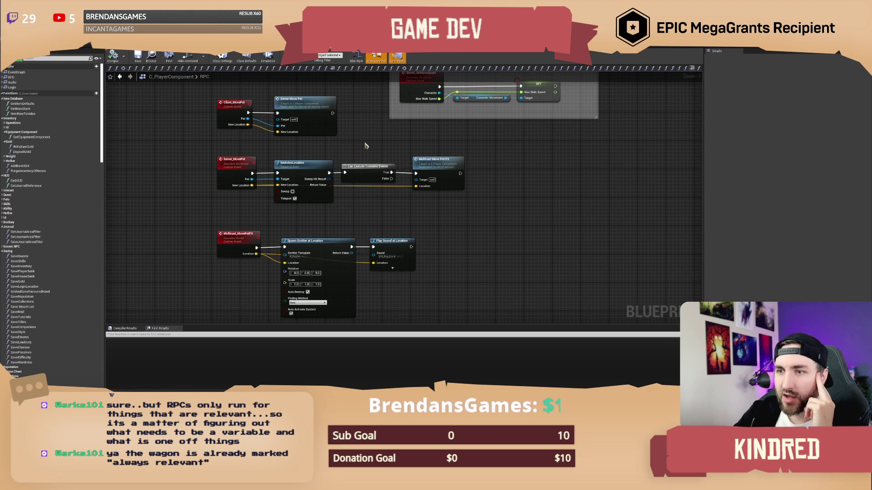
scroll(365, 145, "up", 1)
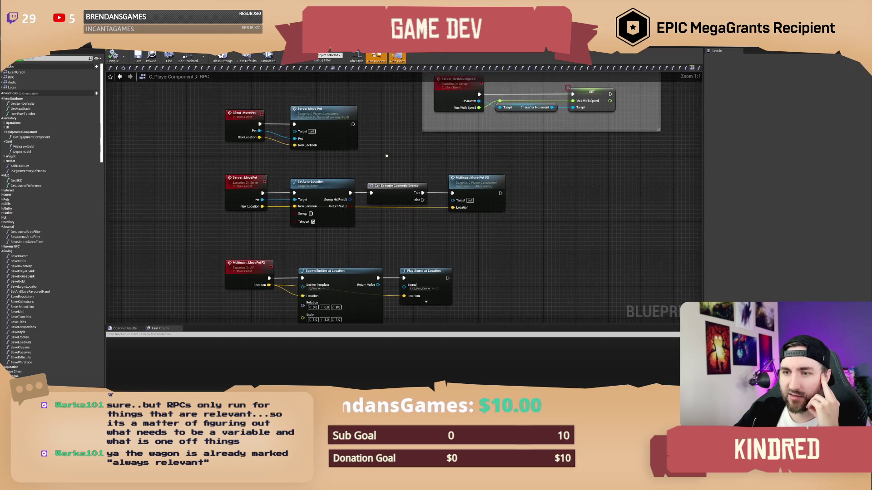
left_click_drag(327, 244, 290, 224)
left_click_drag(215, 222, 226, 257)
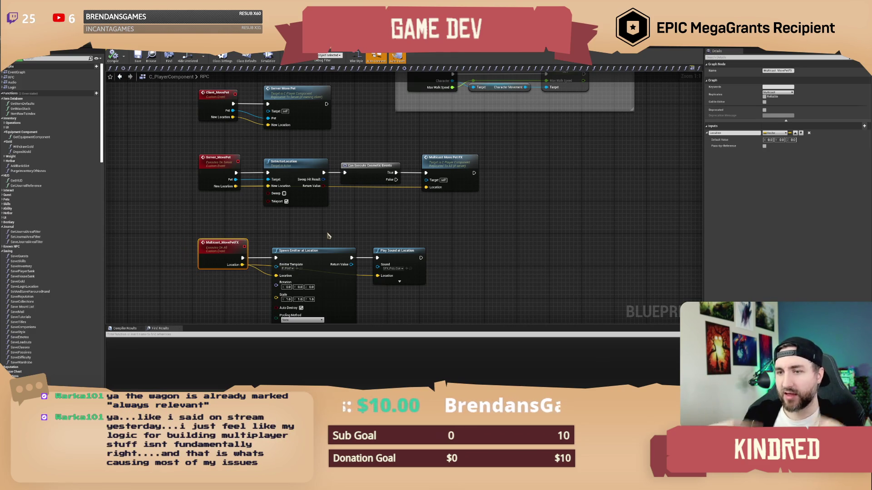
left_click(329, 236)
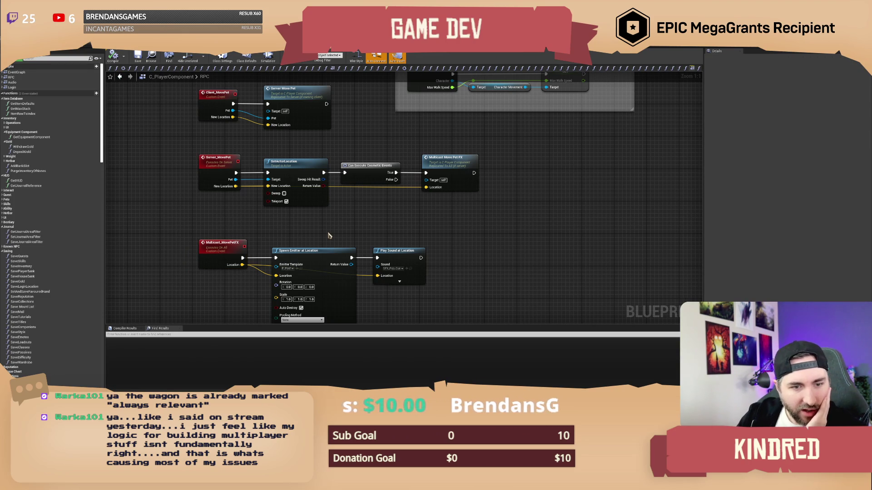
mouse_move(359, 133)
left_mouse_down()
mouse_move(332, 171)
mouse_move(333, 145)
left_mouse_up()
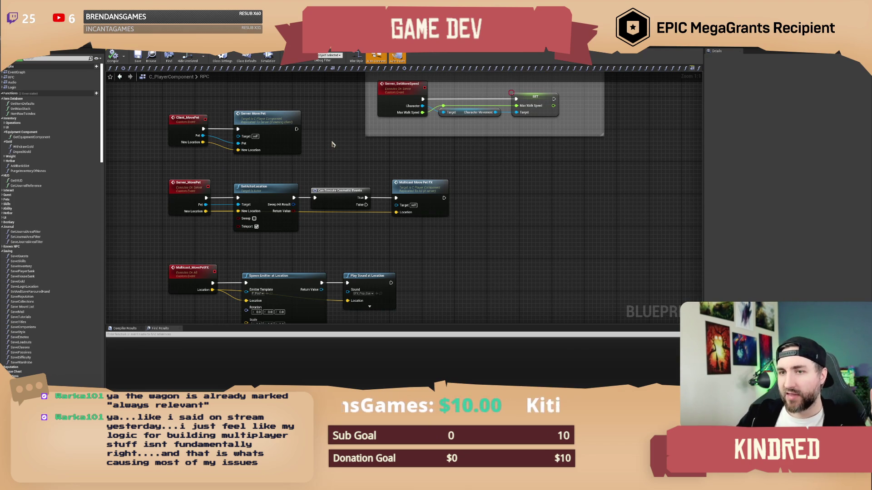
left_click_drag(333, 146, 339, 145)
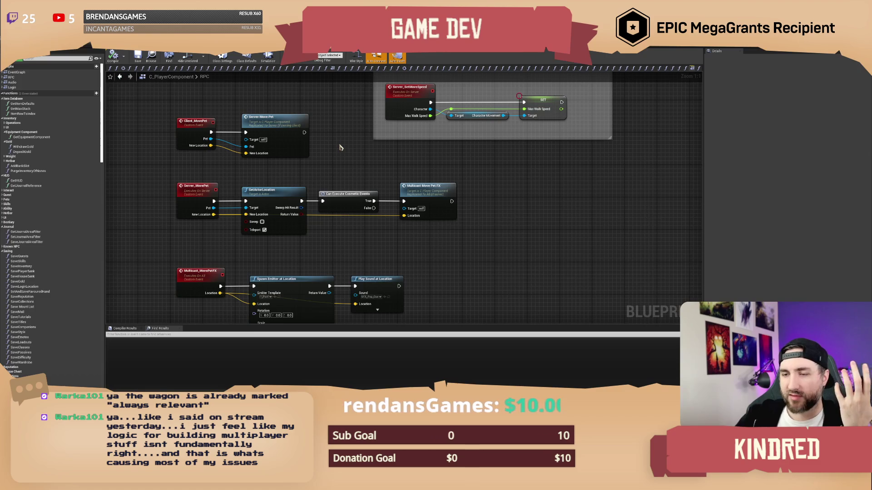
mouse_move(340, 148)
left_mouse_down()
mouse_move(324, 128)
mouse_move(327, 148)
left_mouse_up()
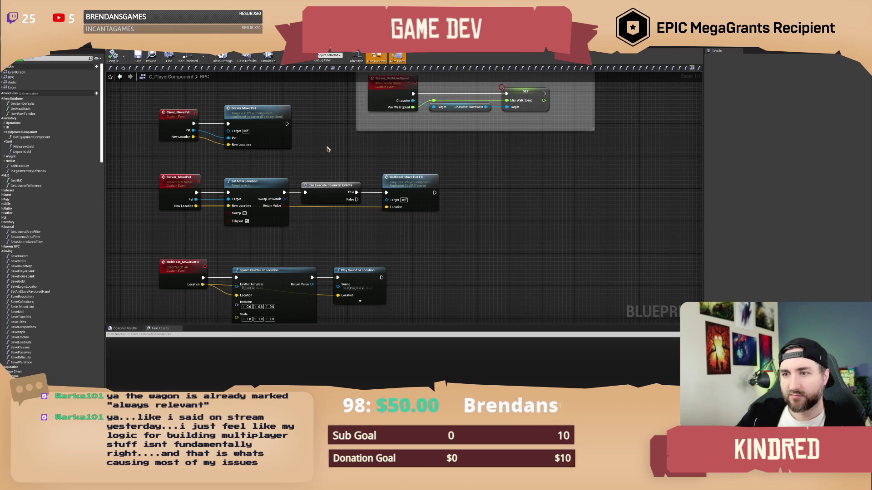
scroll(326, 147, "down", 3)
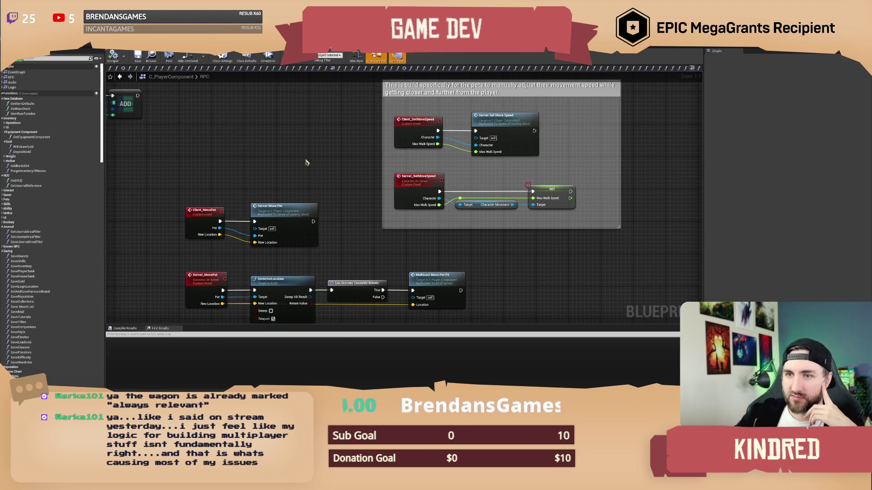
mouse_move(340, 240)
left_mouse_down()
mouse_move(363, 259)
mouse_move(425, 271)
mouse_move(399, 226)
mouse_move(405, 202)
mouse_move(399, 237)
mouse_move(384, 179)
mouse_move(348, 267)
mouse_move(488, 277)
left_mouse_up()
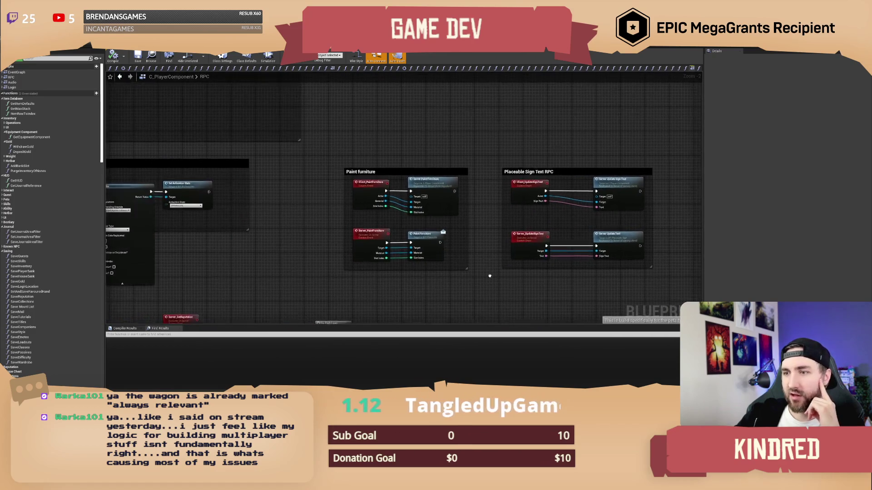
left_click_drag(227, 275, 296, 272)
left_click_drag(384, 160, 425, 174)
key("ctrl+Tab")
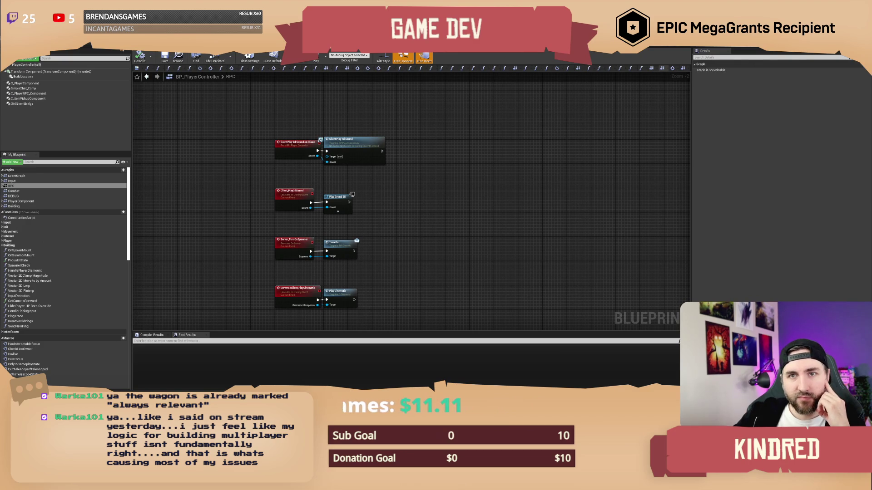
Step: Switch to NewTimeManager's Get Date function and save it, checking out the asset
key("ctrl+Tab")
mouse_move(303, 132)
left_mouse_down()
mouse_move(294, 132)
mouse_move(323, 128)
left_mouse_up()
scroll(324, 128, "up", 1)
key("ctrl+s")
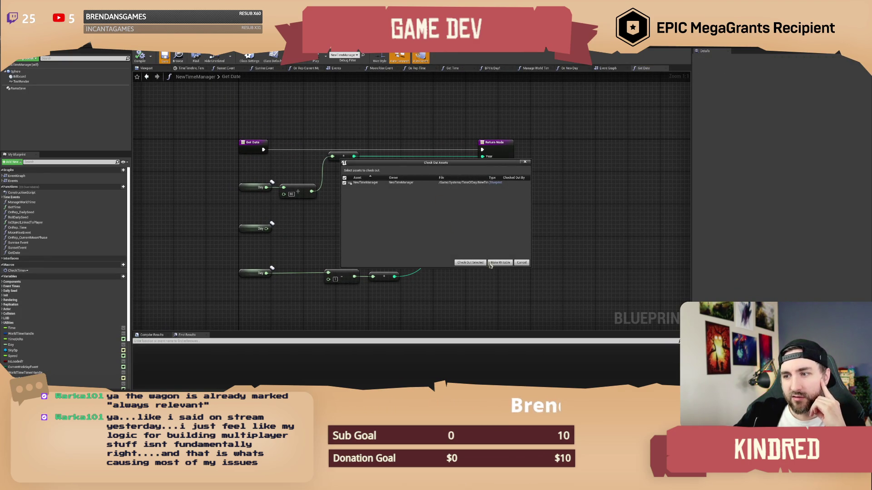
left_click(471, 262)
left_click_drag(364, 224, 356, 211)
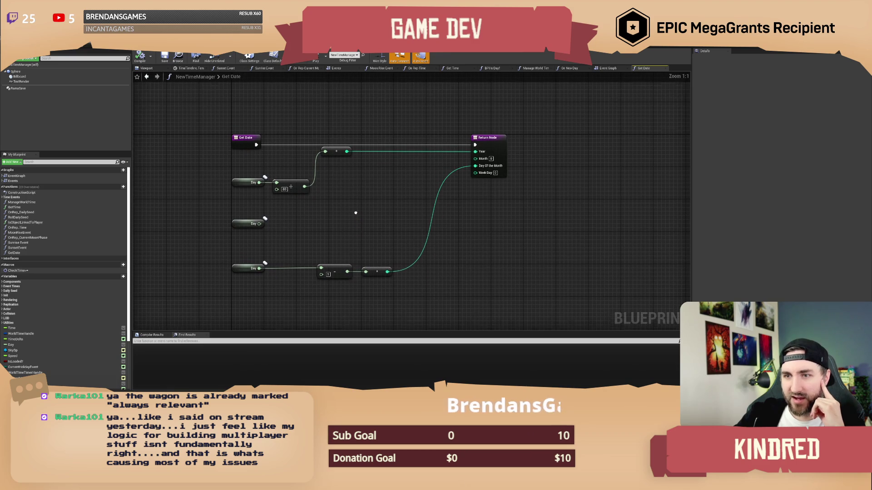
scroll(356, 215, "up", 1)
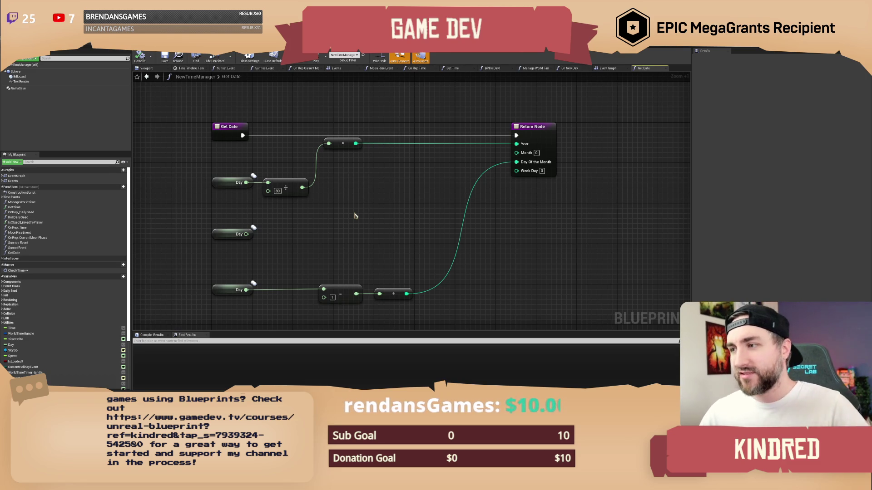
Step: Select the middle Day getter in the Get Date graph to show its properties
scroll(376, 200, "down", 2)
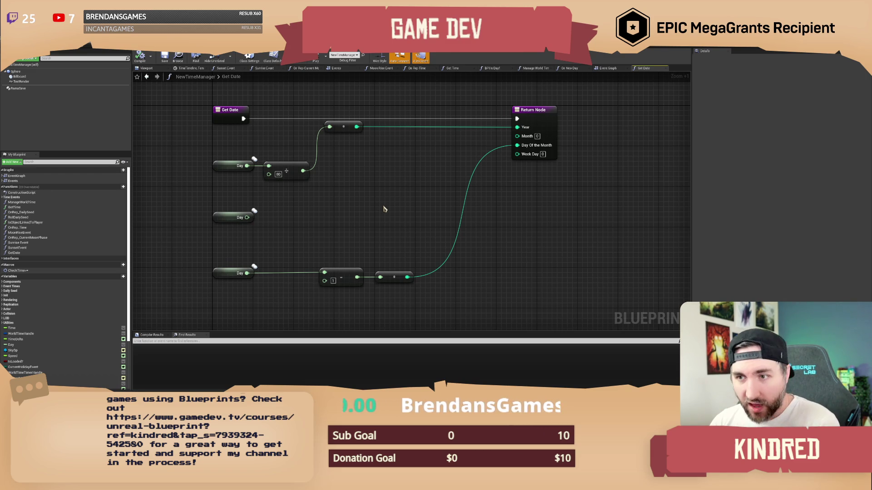
scroll(377, 213, "down", 1)
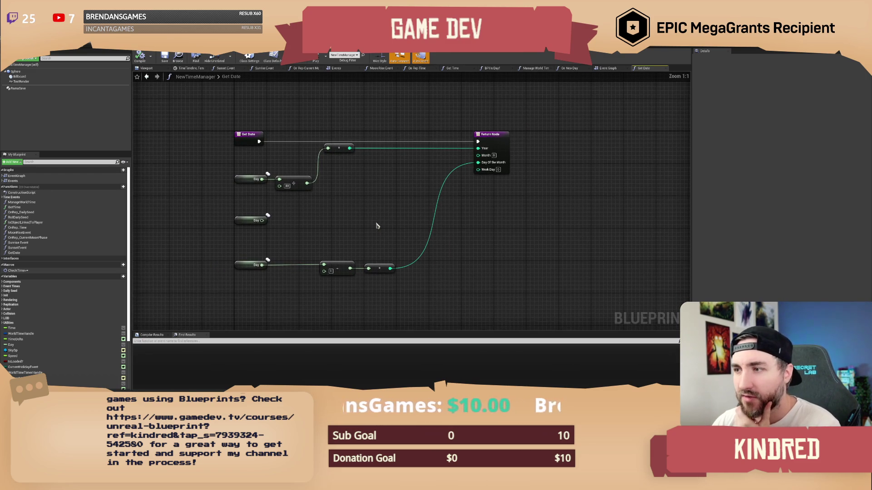
scroll(376, 224, "up", 1)
scroll(383, 234, "down", 1)
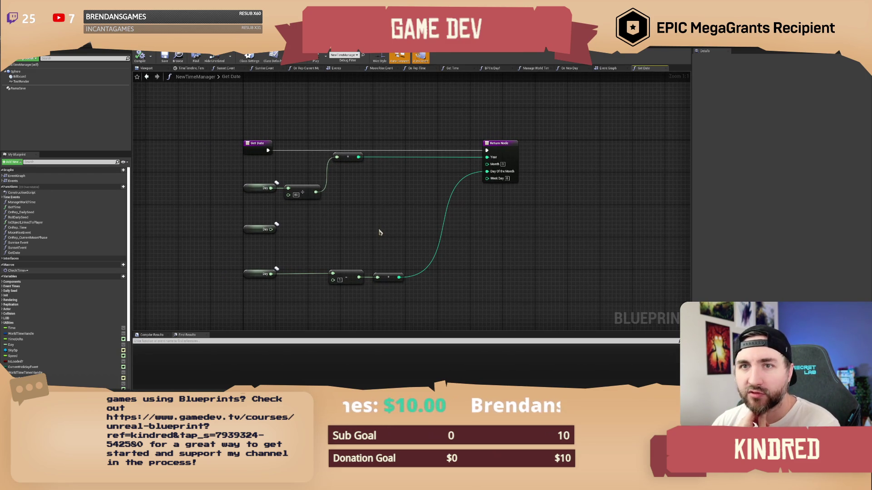
left_click_drag(380, 230, 399, 236)
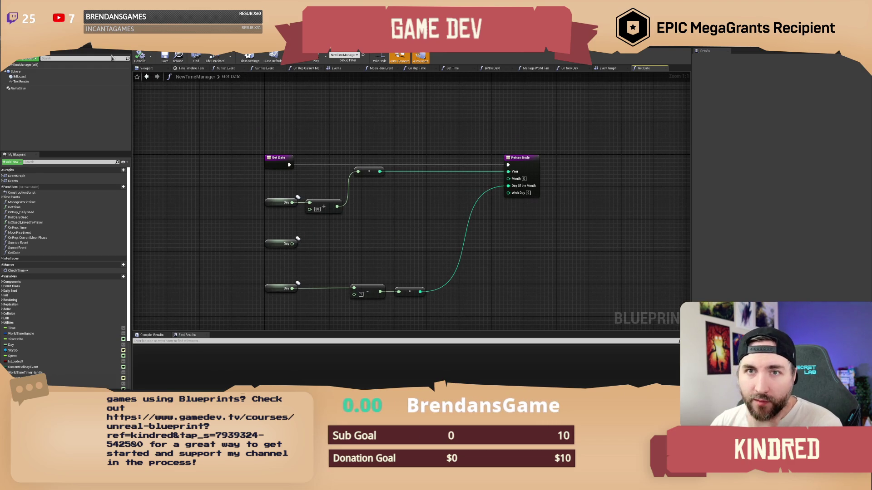
left_click_drag(342, 126, 323, 119)
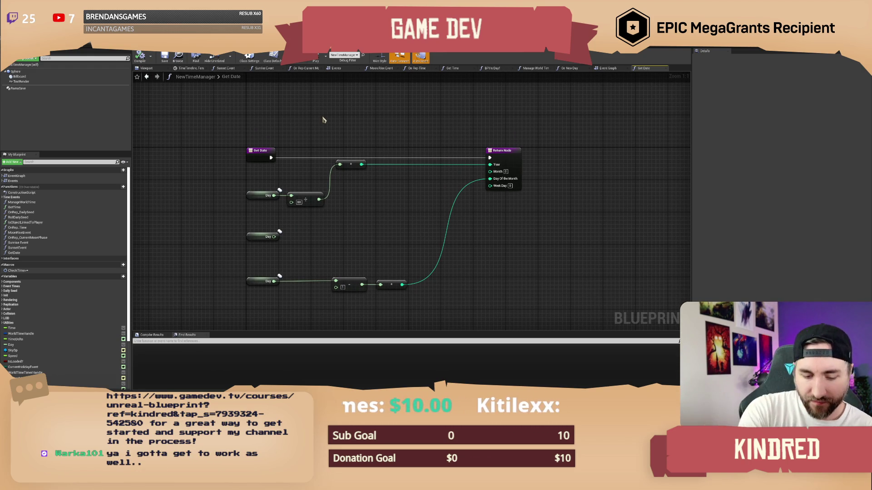
scroll(392, 254, "up", 1)
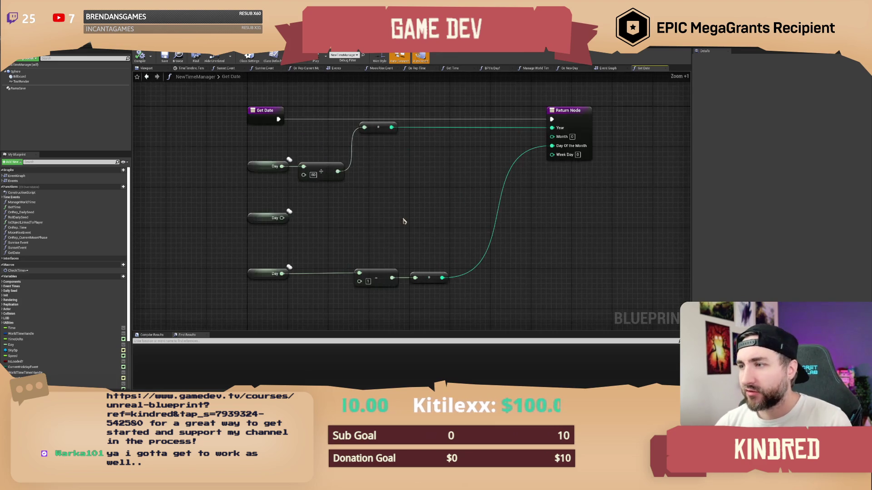
left_click_drag(313, 231, 225, 254)
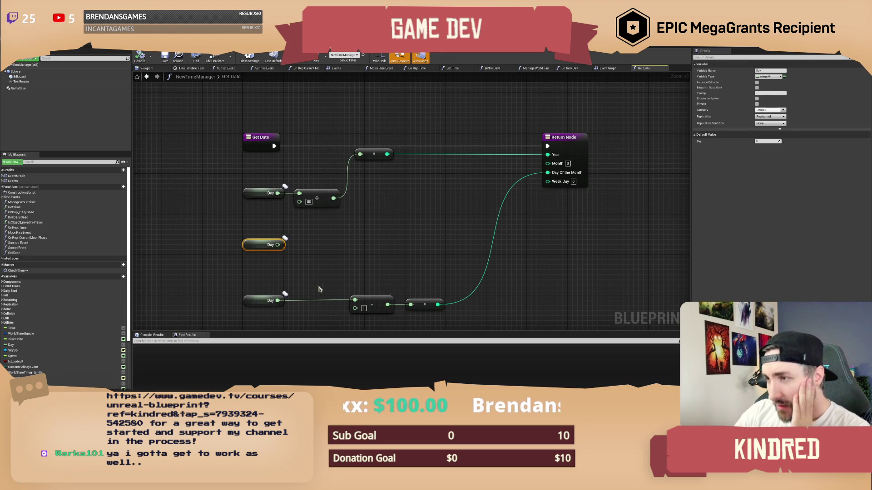
left_click_drag(325, 268, 312, 249)
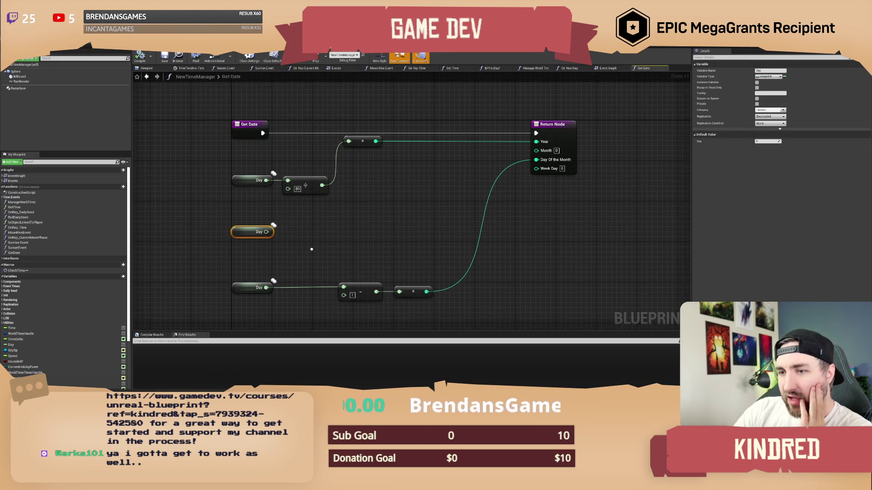
left_click(552, 154)
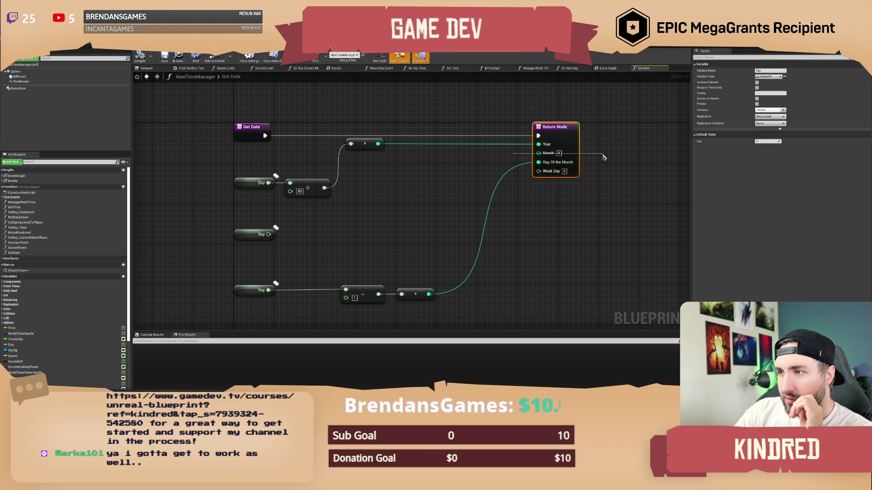
left_click(376, 232)
left_click_drag(357, 234, 329, 239)
scroll(333, 231, "down", 2)
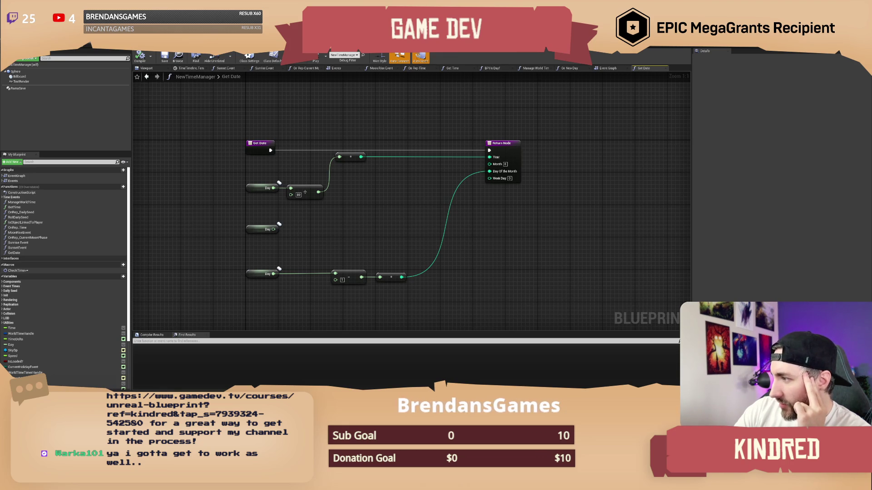
left_click_drag(345, 231, 336, 225)
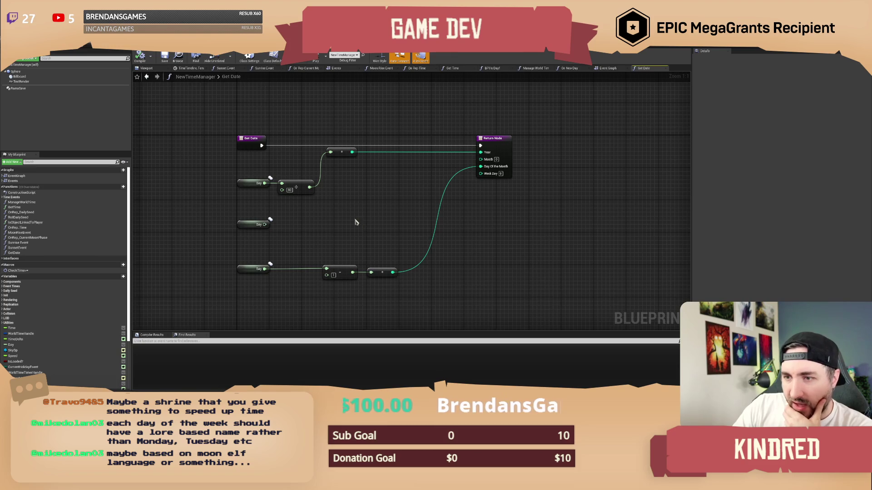
left_click_drag(357, 222, 369, 232)
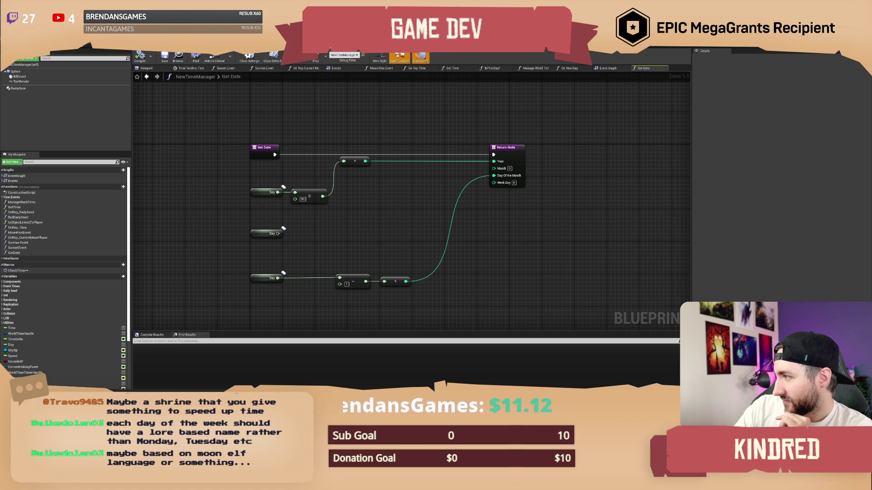
left_click_drag(294, 230, 313, 223)
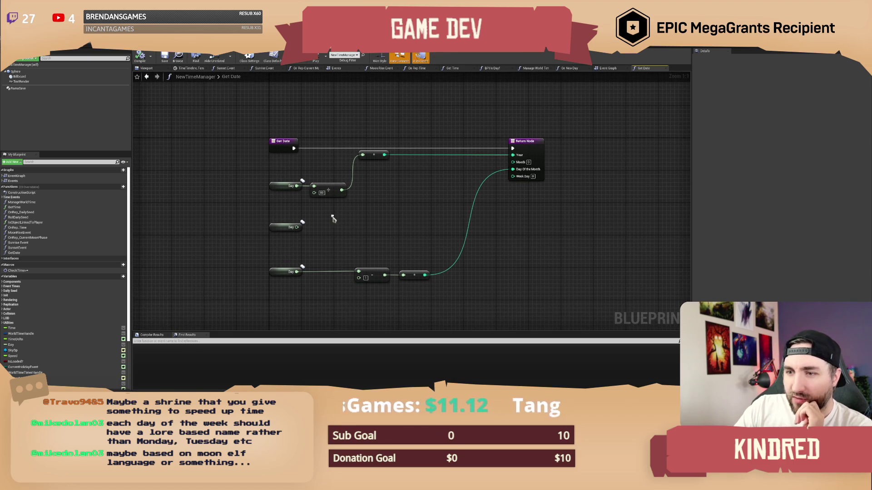
left_click_drag(281, 198, 286, 279)
mouse_move(392, 130)
left_mouse_down()
mouse_move(370, 140)
mouse_move(373, 131)
left_mouse_up()
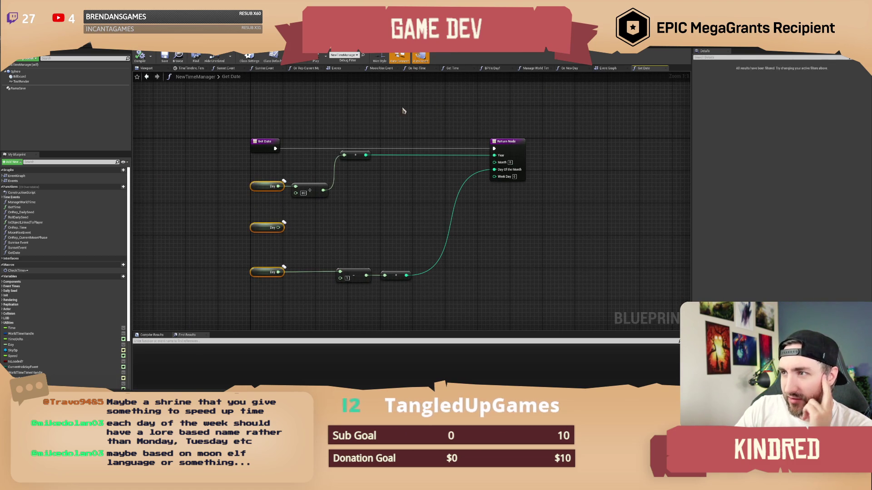
left_click_drag(348, 175, 356, 175)
left_click(273, 187)
Step: Find all references to the Day variable from the top Day node, then select RamaSave
right_click(268, 187)
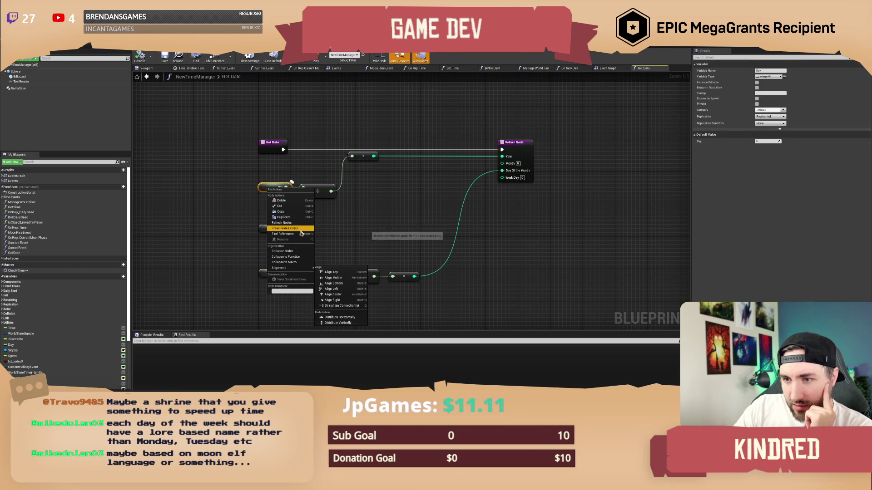
left_click(286, 234)
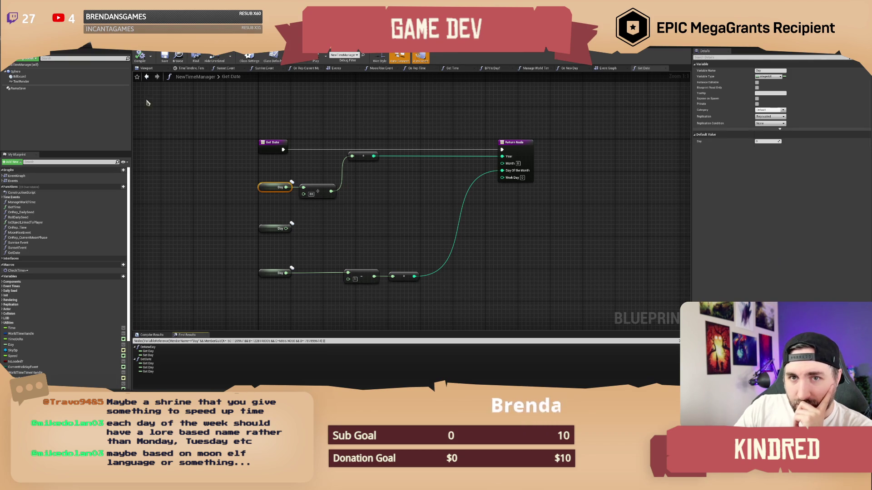
left_click(110, 89)
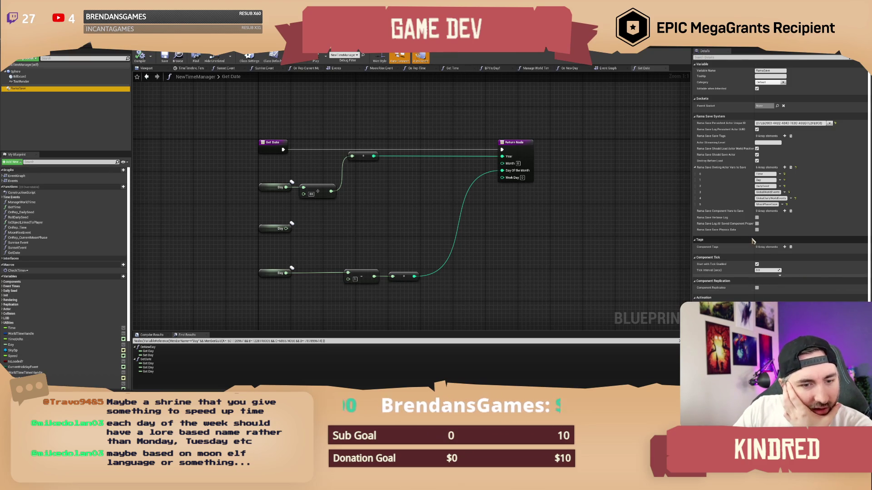
Step: Return to the Get Date graph and marquee-select the middle Day node
left_click(547, 233)
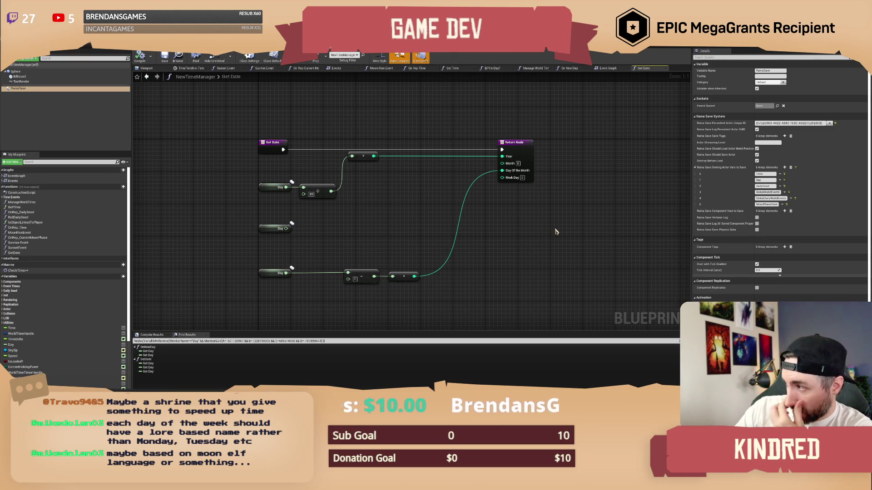
left_click_drag(359, 231, 305, 227)
left_click_drag(221, 204, 226, 244)
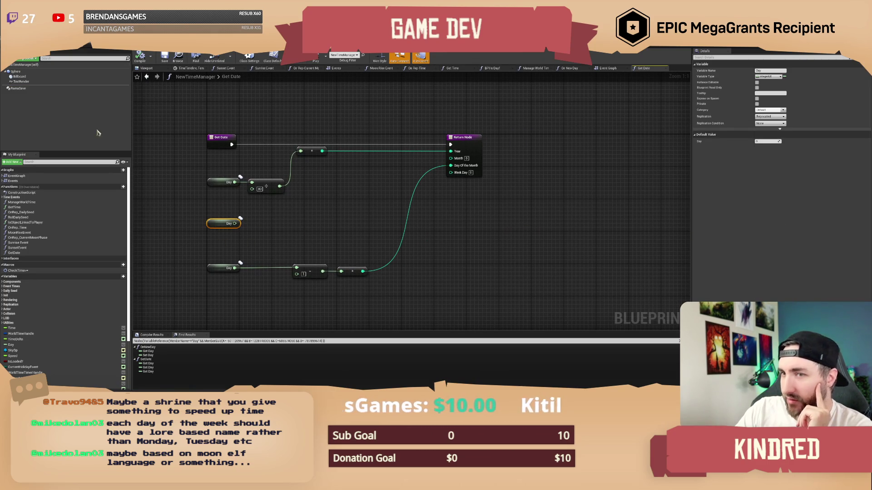
Step: Finish selecting the middle Day getter in the Get Date graph
left_click(146, 119)
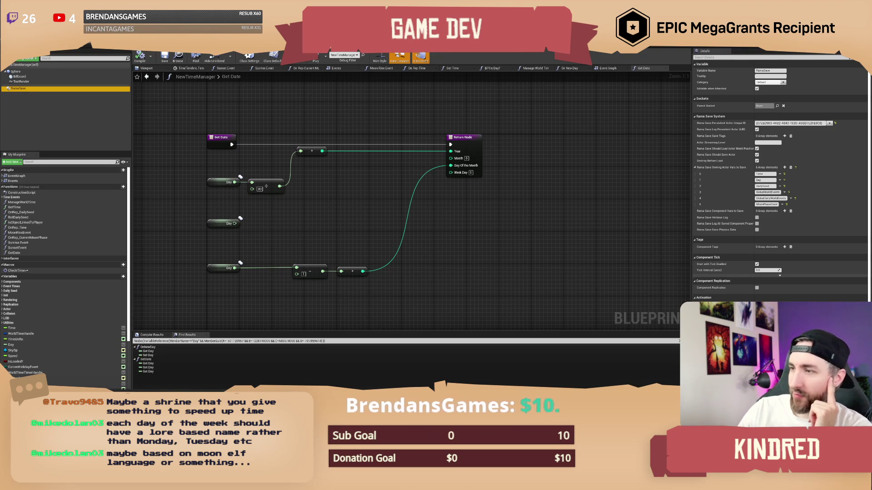
Step: Add a To Int conversion on the middle Day value and save, checking out the asset
mouse_move(237, 227)
left_mouse_down()
mouse_move(318, 222)
mouse_move(291, 221)
left_mouse_up()
type("to int")
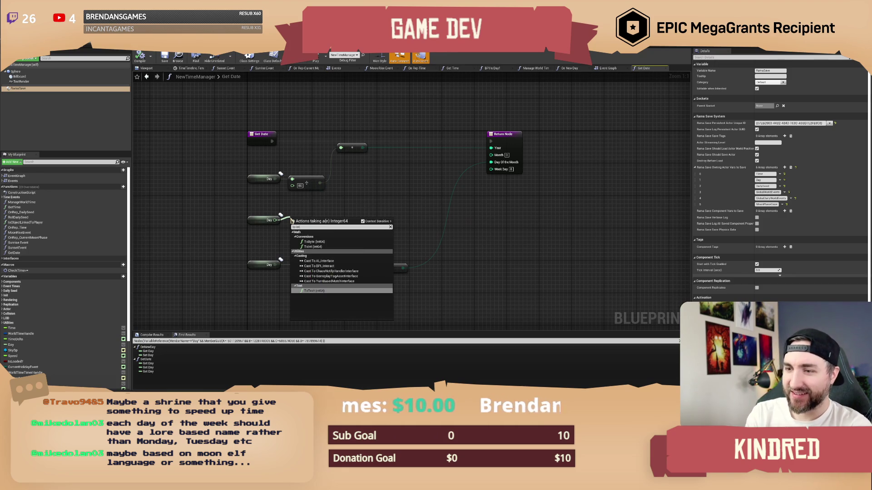
left_click(322, 249)
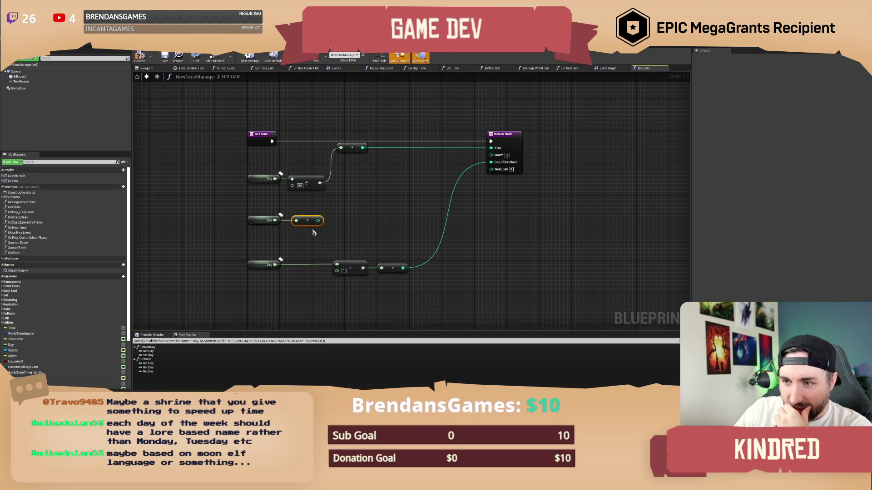
left_click(297, 238)
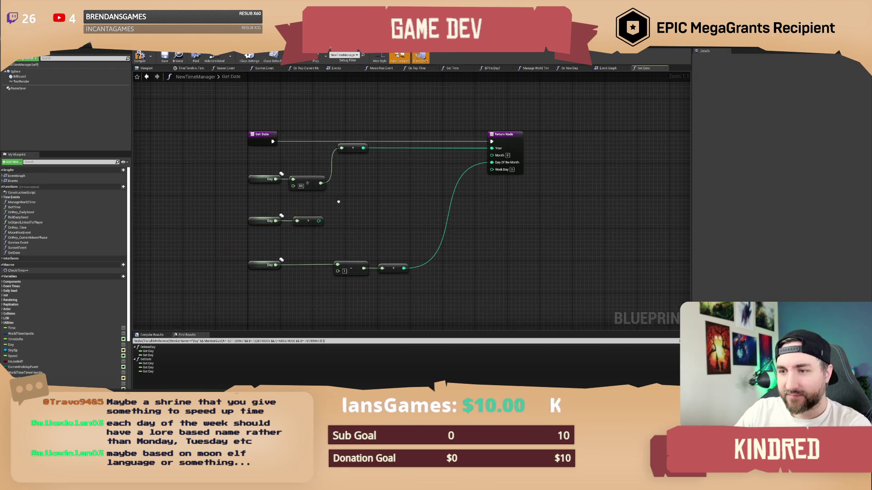
left_click(165, 57)
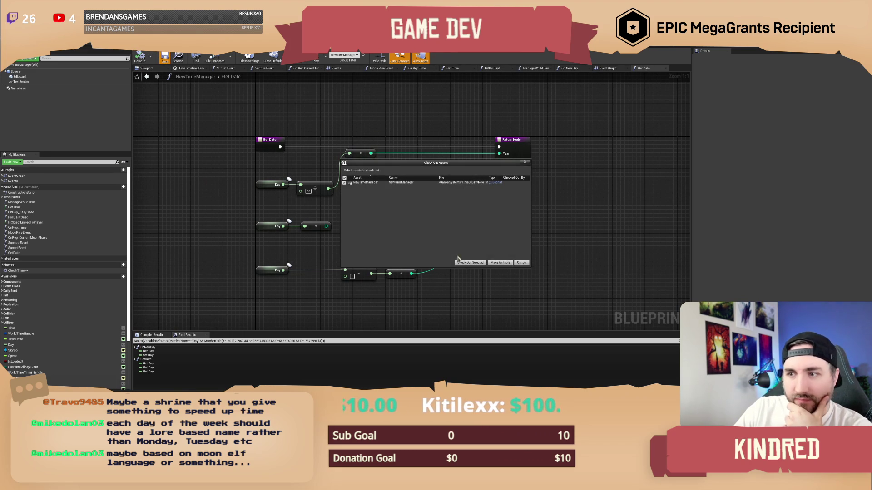
left_click(468, 262)
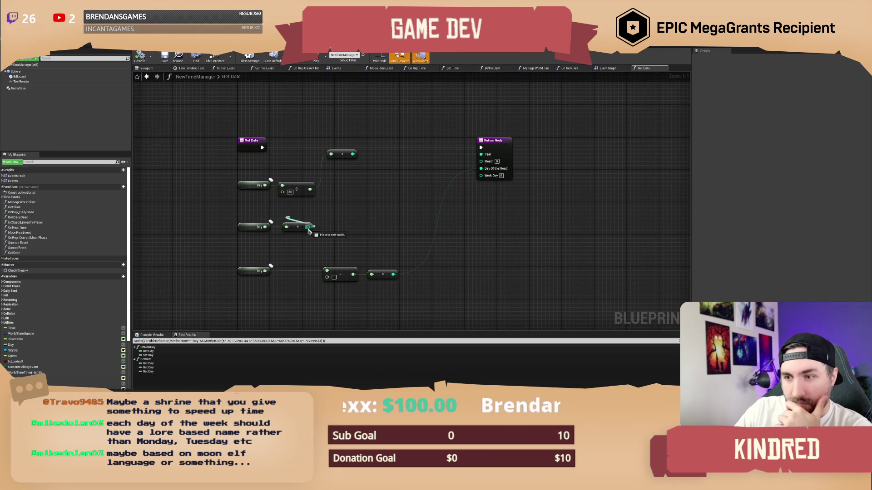
Step: Add an integer modulo node after the conversion and connect its result to Month
left_click_drag(308, 226, 327, 225)
type("modul")
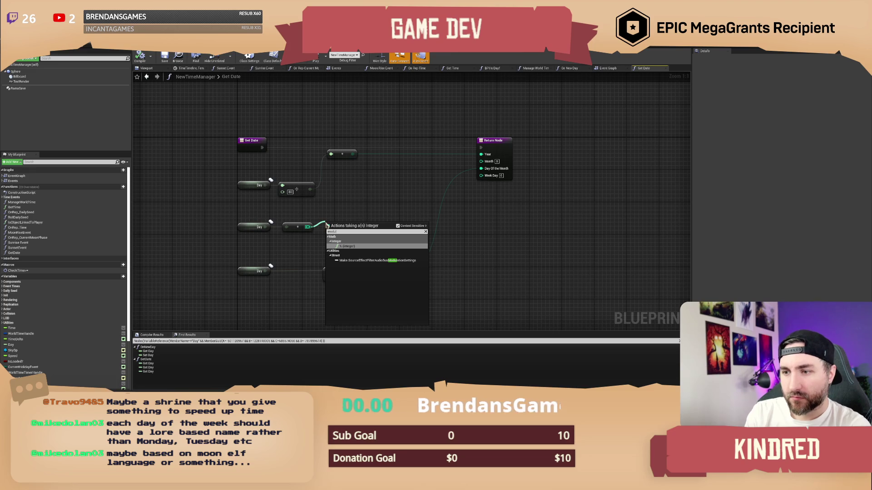
key("Return")
left_click_drag(327, 226, 358, 208)
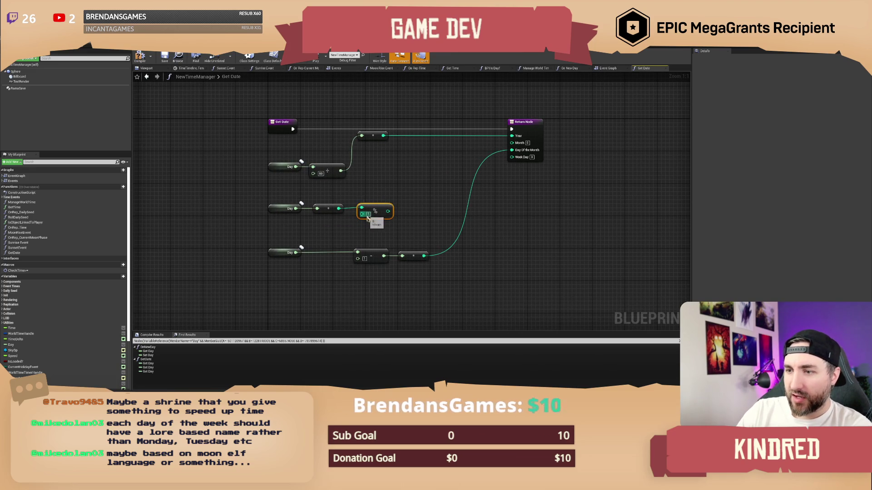
left_click(412, 205)
mouse_move(388, 211)
left_mouse_down()
mouse_move(435, 222)
mouse_move(438, 189)
mouse_move(512, 142)
left_mouse_up()
left_click_drag(413, 226, 301, 204)
left_click(400, 182)
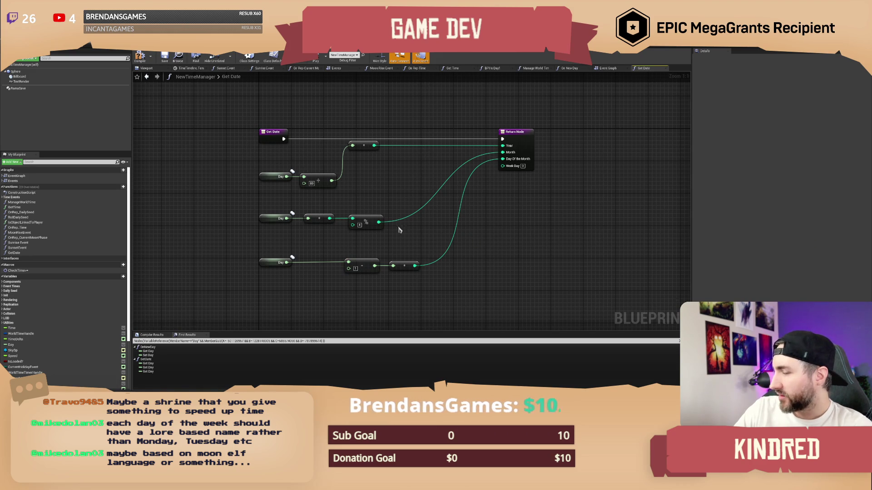
Step: Insert an integer math node set to 80 between the middle multiply and the % node
left_click_drag(369, 207, 372, 214)
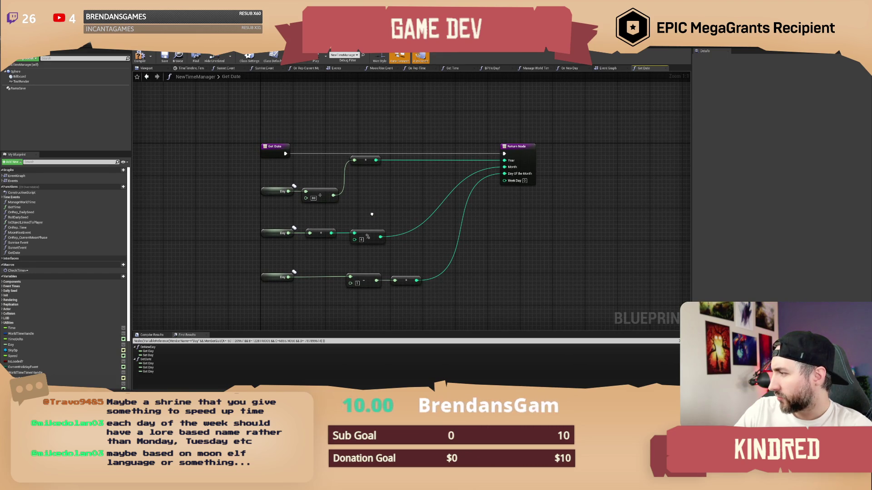
mouse_move(372, 215)
left_mouse_down()
mouse_move(395, 242)
mouse_move(336, 227)
mouse_move(327, 254)
mouse_move(214, 255)
left_mouse_up()
left_click(372, 227)
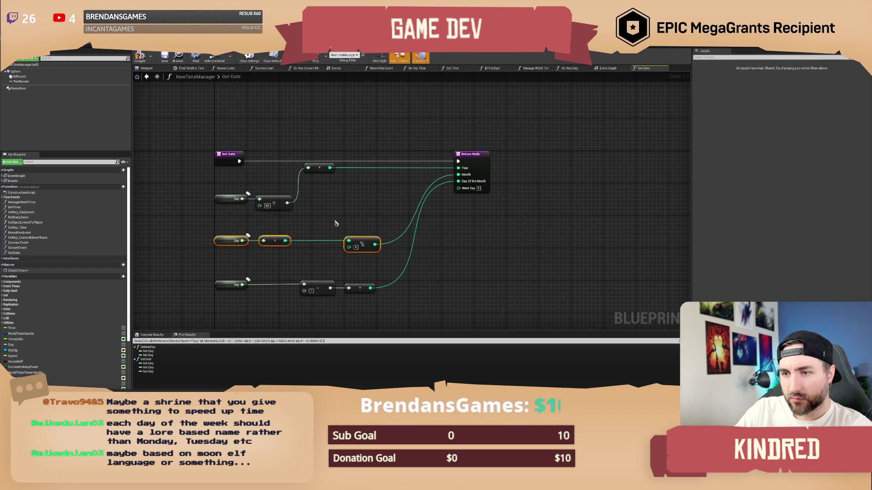
mouse_move(285, 241)
left_mouse_down()
mouse_move(318, 235)
mouse_move(304, 236)
left_mouse_up()
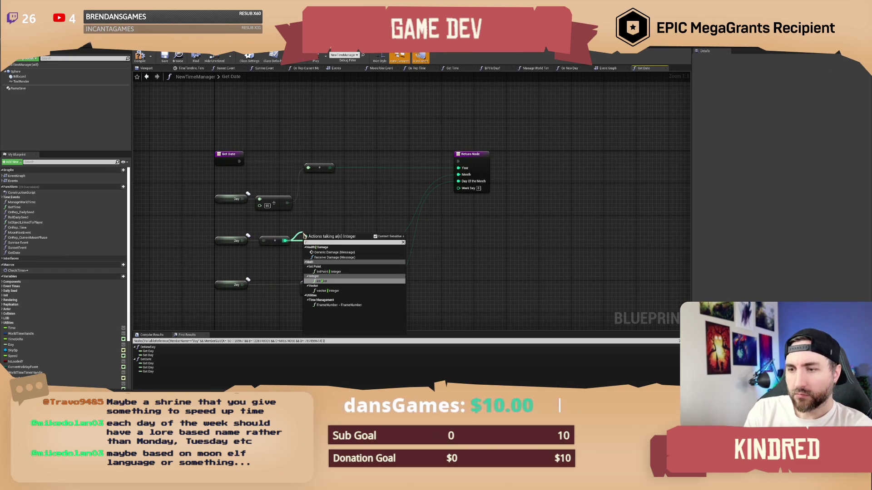
key("Return")
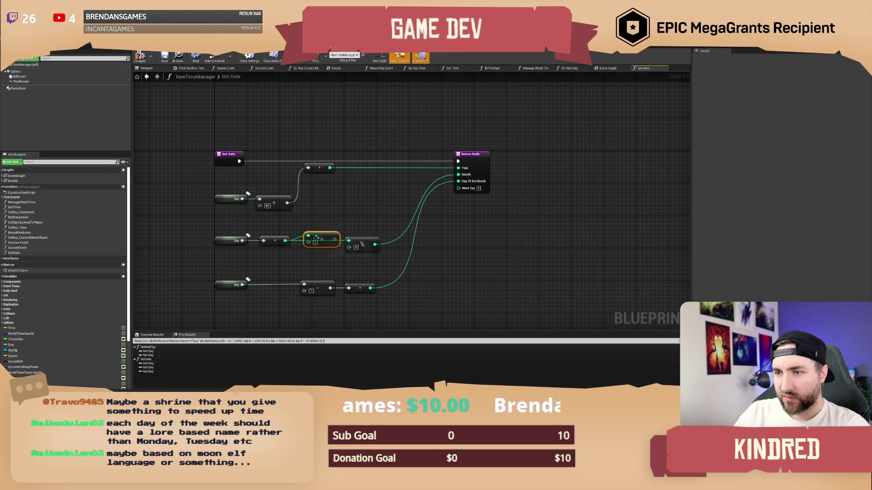
left_click(315, 242)
type("80")
left_click(360, 209)
mouse_move(335, 239)
left_mouse_down()
mouse_move(349, 241)
mouse_move(314, 244)
left_mouse_up()
left_click(228, 230)
left_click_drag(229, 229, 400, 255)
left_click(400, 254)
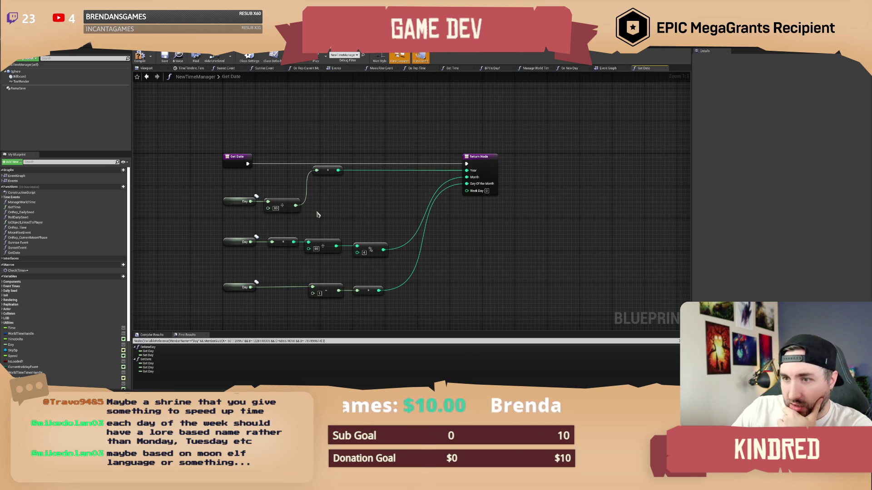
Step: Delete the top row's divide-by-80 node and duplicate the middle row's multiply and modulo nodes
left_click_drag(319, 216, 334, 219)
left_click(299, 216)
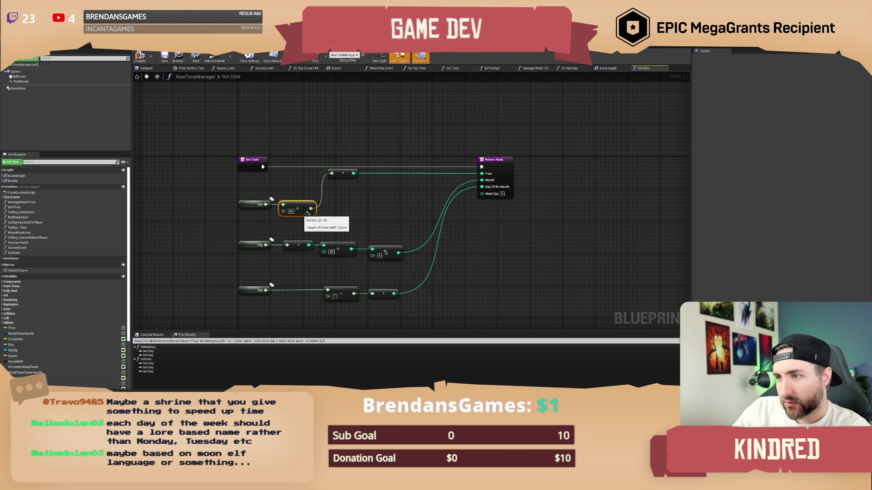
mouse_move(350, 219)
left_mouse_down()
mouse_move(359, 218)
mouse_move(360, 256)
left_mouse_up()
key("Delete")
left_click(351, 251, "ctrl")
left_click(399, 254, "ctrl")
key("ctrl+c")
key("ctrl+v")
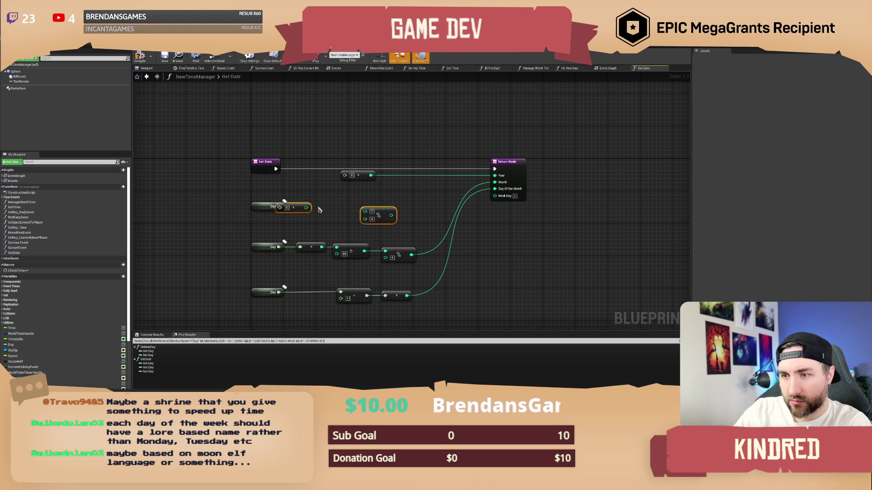
Step: Move the copied modulo node into the top row, wire it to Year, and delete the leftover 0 node
left_click(372, 216)
left_click_drag(374, 217, 249, 200)
mouse_move(355, 211)
left_mouse_down()
mouse_move(391, 191)
mouse_move(494, 176)
left_mouse_up()
left_click(362, 165)
left_click(359, 175)
key("Delete")
Step: Set the top modulo node to 80 and reposition the top row's Day, multiply and modulo nodes
mouse_move(357, 185)
left_mouse_down()
mouse_move(292, 216)
mouse_move(309, 190)
left_mouse_up()
left_click(269, 204, "shift")
left_click_drag(380, 213, 372, 214)
left_click(352, 180)
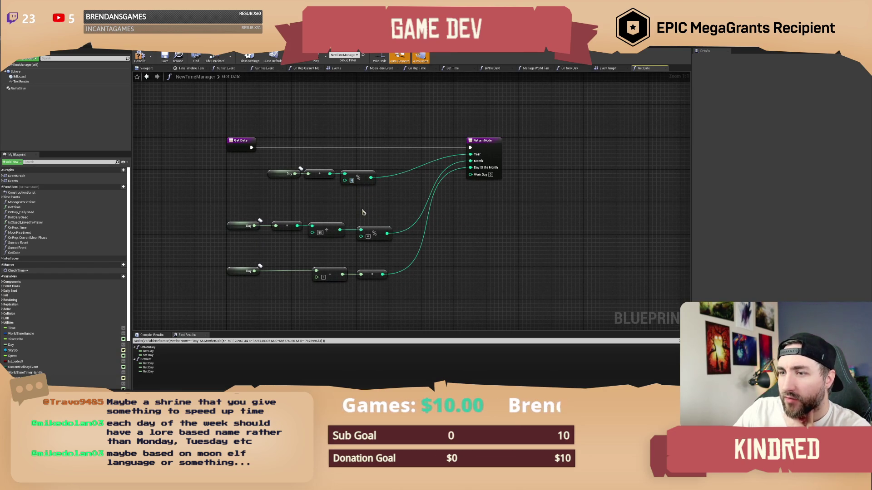
type("80")
left_click_drag(332, 220, 356, 223)
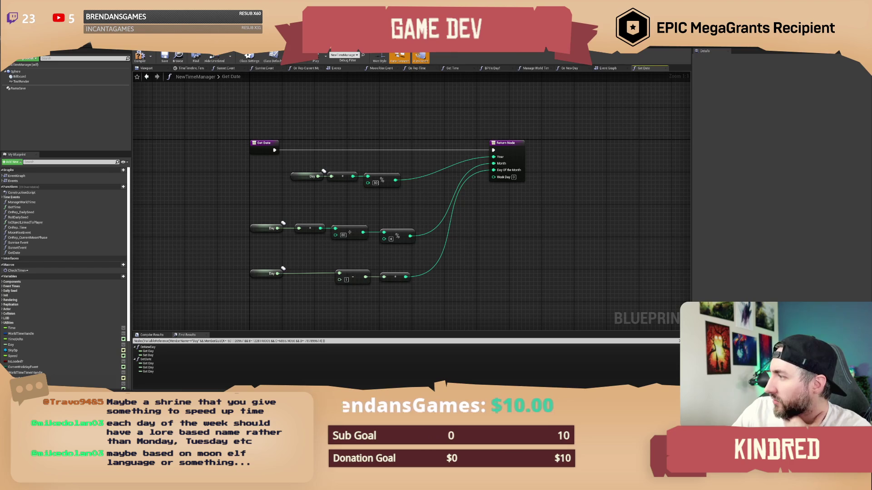
mouse_move(413, 206)
left_mouse_down()
mouse_move(349, 172)
mouse_move(288, 170)
left_mouse_up()
mouse_move(382, 181)
left_mouse_down()
mouse_move(335, 180)
mouse_move(370, 199)
left_mouse_up()
Step: Add an integer divide node set to 20 after the top modulo and wire it into Month
left_click(352, 198)
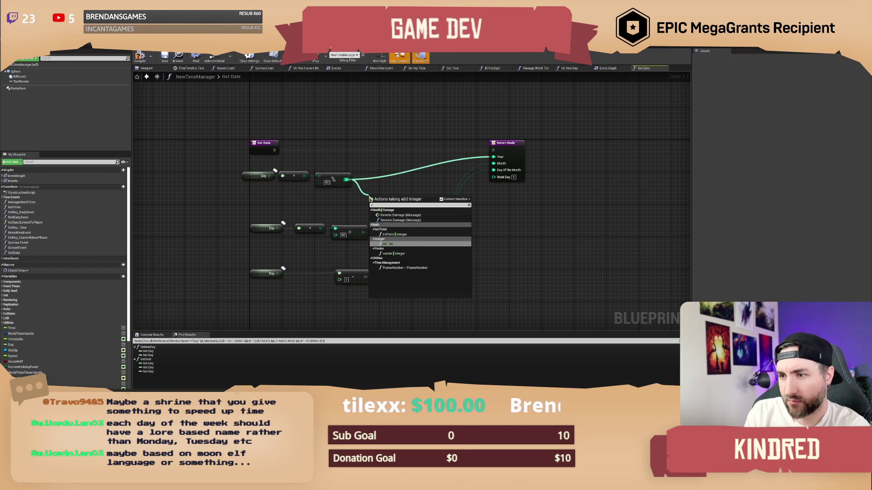
key("Return")
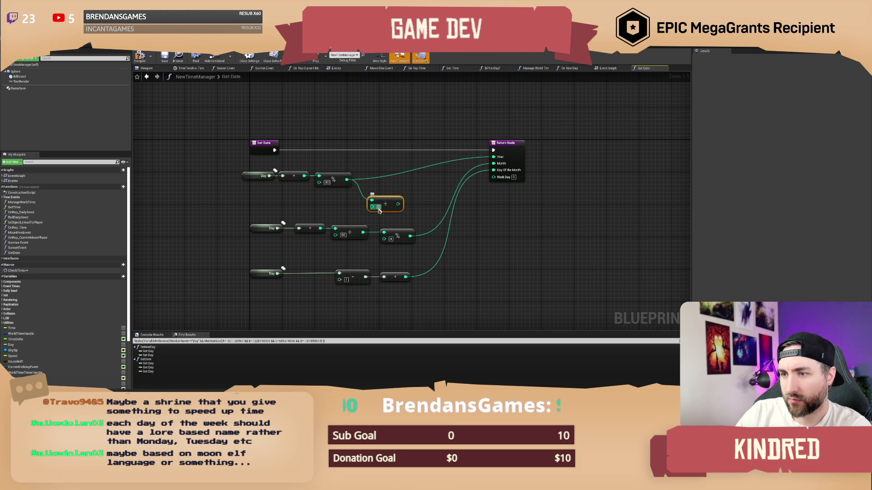
left_click(379, 206)
type("20")
key("Return")
left_click_drag(401, 207, 494, 163)
Step: Delete the four nodes of the old middle Day chain
mouse_move(410, 233)
left_mouse_down()
mouse_move(350, 208)
mouse_move(234, 201)
left_mouse_up()
key("Delete")
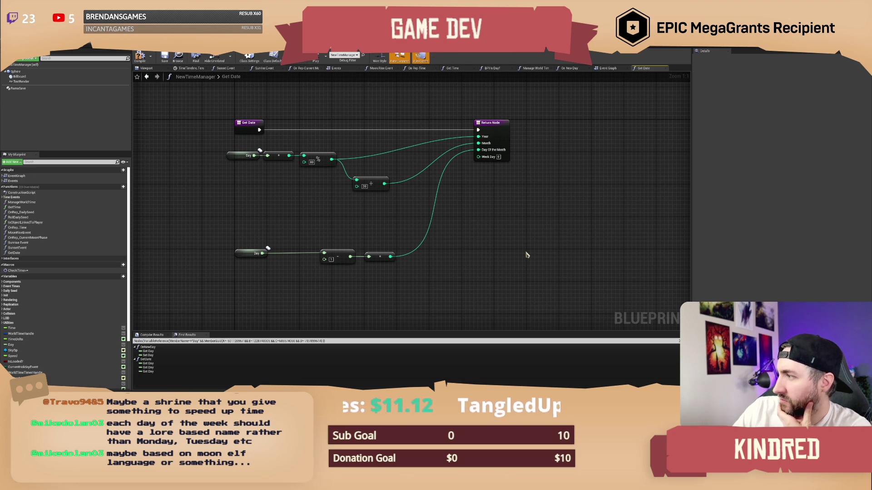
mouse_move(366, 217)
left_mouse_down()
mouse_move(387, 229)
mouse_move(388, 198)
left_mouse_up()
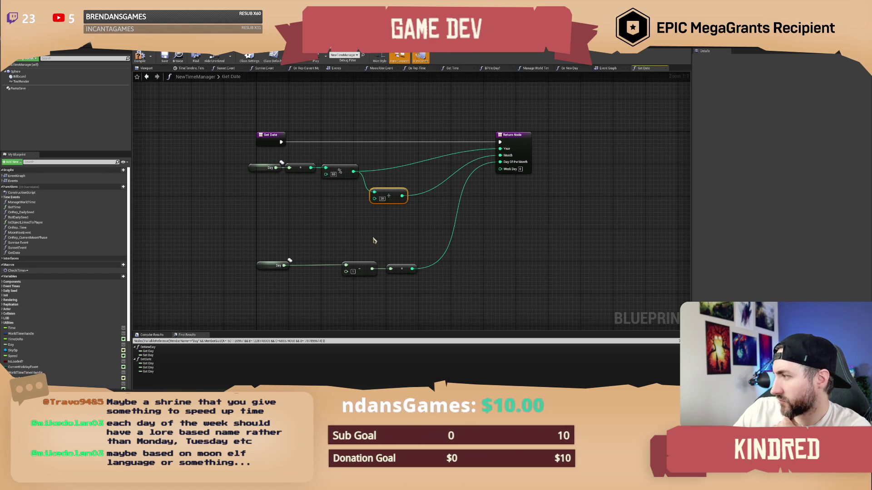
left_click_drag(375, 233, 369, 227)
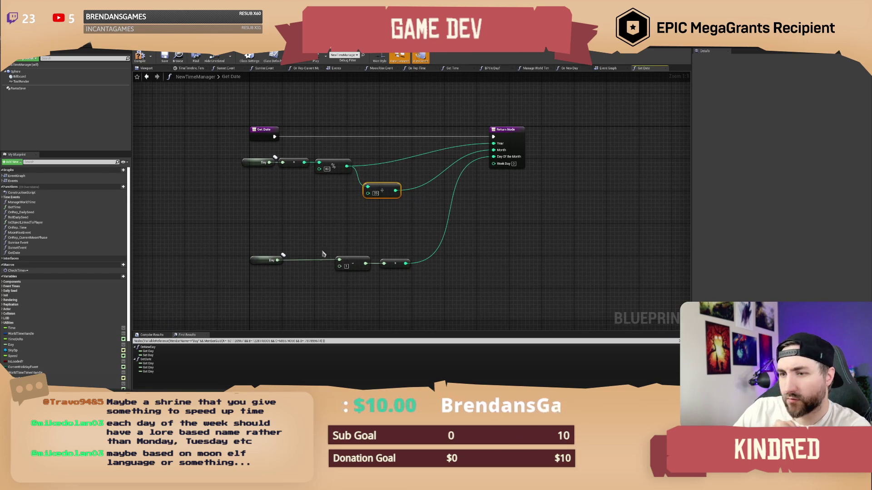
Step: Replace the bottom subtract node with a modulo-20 node wired into Day Of the Month
left_click(355, 266)
key("Delete")
mouse_move(395, 264)
left_mouse_down()
mouse_move(306, 263)
mouse_move(352, 237)
left_mouse_up()
type("%")
key("Return")
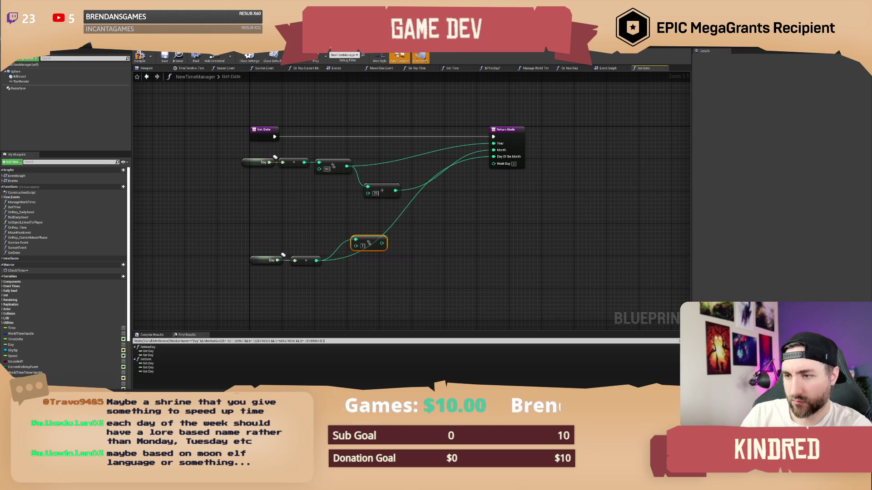
left_click(362, 246)
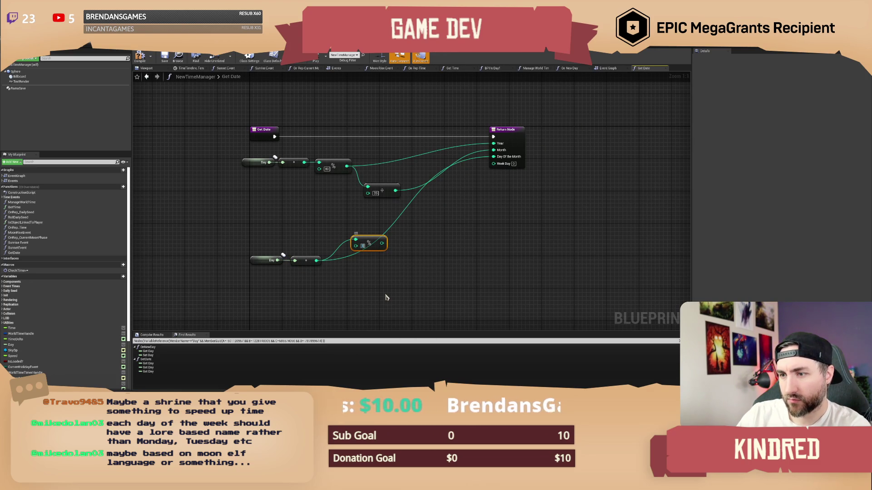
type("20")
left_click(387, 282)
mouse_move(383, 243)
left_mouse_down()
mouse_move(432, 263)
mouse_move(493, 156)
left_mouse_up()
Step: Straighten the bottom chain's connections and move it up beside the other rows
left_click_drag(395, 289, 227, 224)
key("q")
mouse_move(370, 264)
left_mouse_down()
mouse_move(379, 219)
mouse_move(256, 201)
left_mouse_up()
left_click(406, 240)
left_click(368, 246)
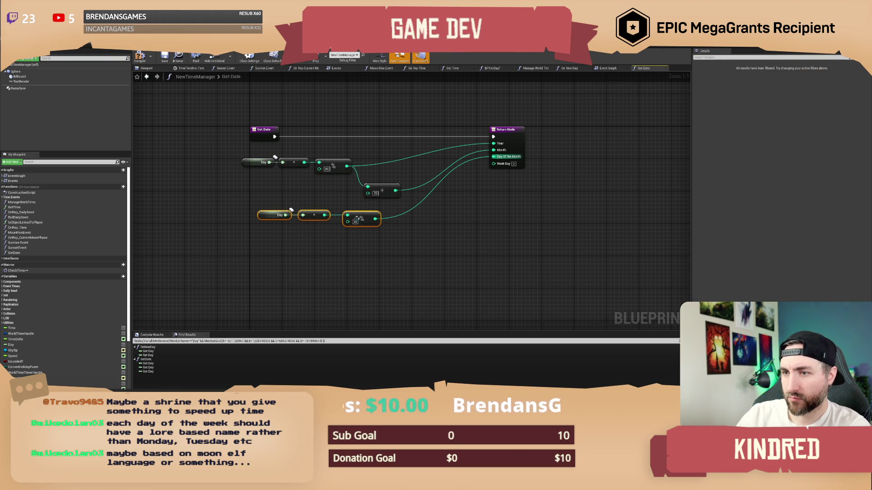
left_click_drag(367, 217, 387, 213)
left_click(396, 233)
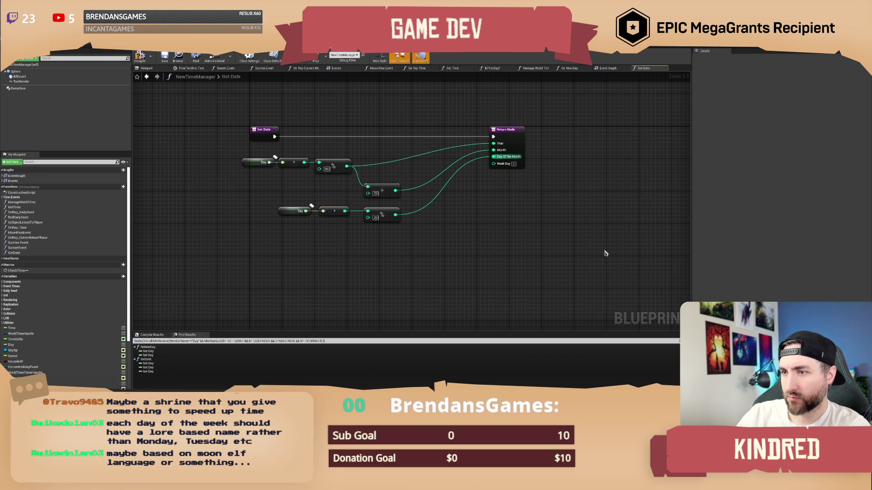
mouse_move(505, 249)
left_mouse_down()
mouse_move(405, 253)
mouse_move(370, 237)
mouse_move(377, 247)
mouse_move(388, 231)
mouse_move(402, 234)
left_mouse_up()
Step: Add a divide node wired into Week Day, then delete it again
type("/5")
key("BackSpace")
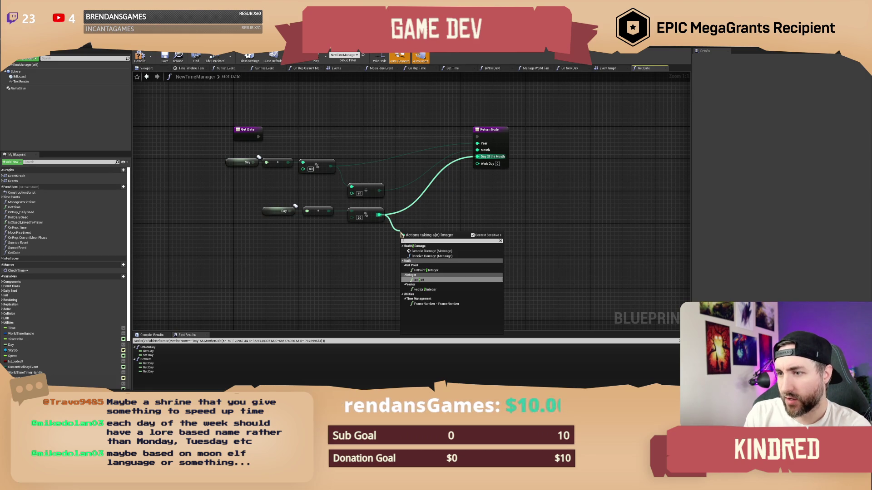
key("Return")
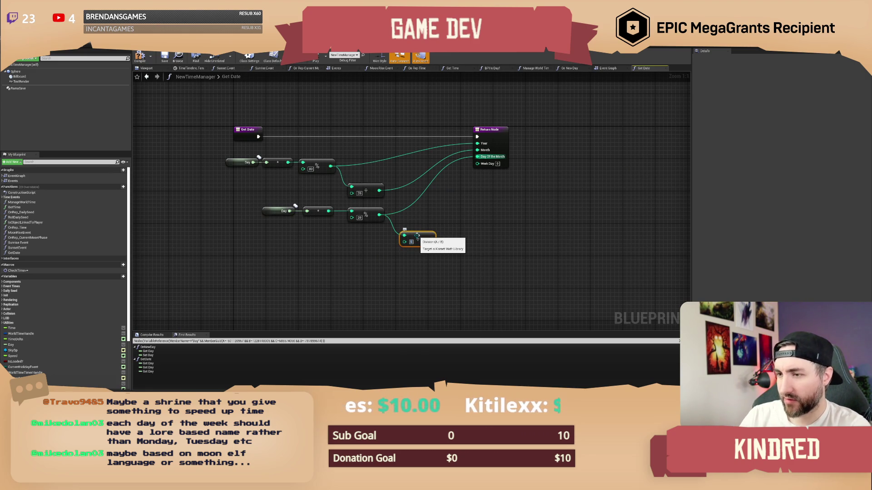
mouse_move(431, 239)
left_mouse_down()
mouse_move(478, 163)
mouse_move(485, 175)
left_mouse_up()
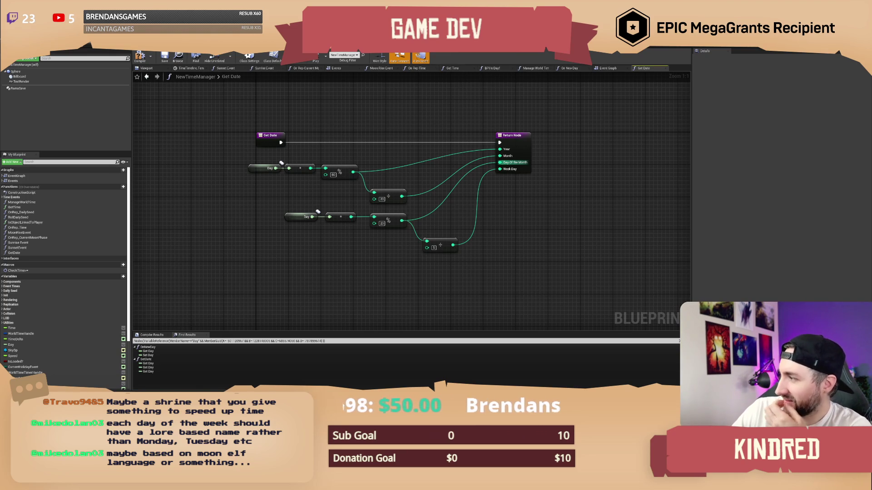
left_click(422, 230)
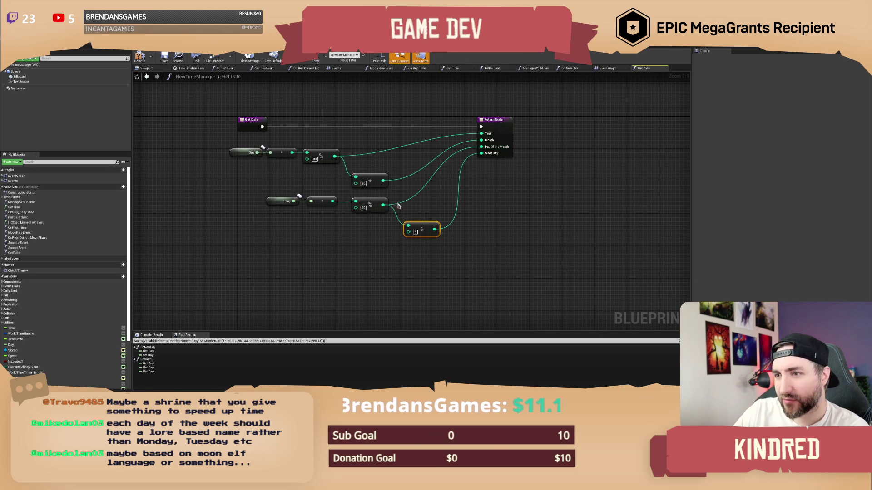
left_click(378, 168)
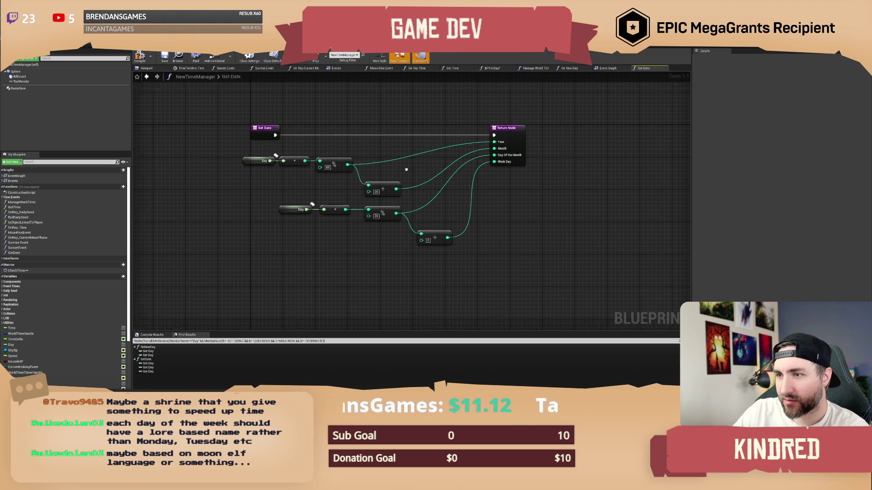
left_click_drag(448, 228, 446, 272)
key("Delete")
Step: Add another modulo node off the bottom chain's modulo output
left_click_drag(398, 217, 416, 233)
type("modu")
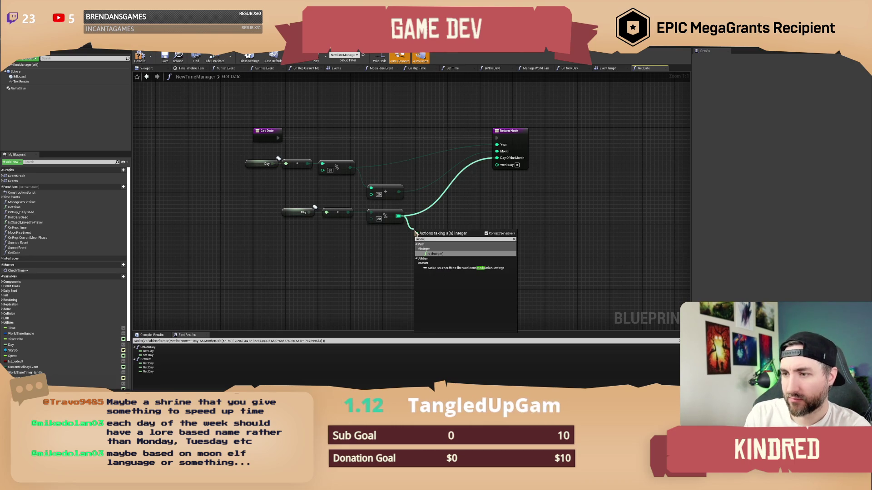
key("Return")
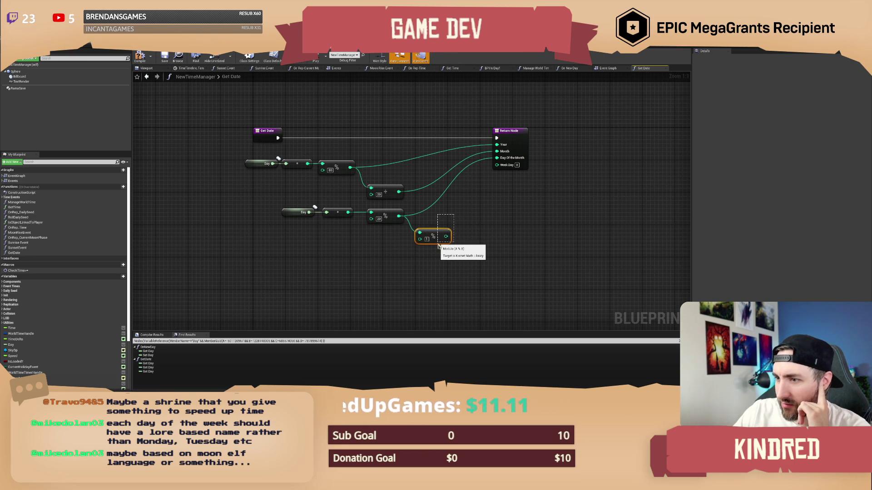
left_click_drag(433, 234, 441, 246)
left_click(454, 220)
Step: Duplicate the Day chain below and connect the new modulo result to Week Day
left_click_drag(296, 193, 354, 236)
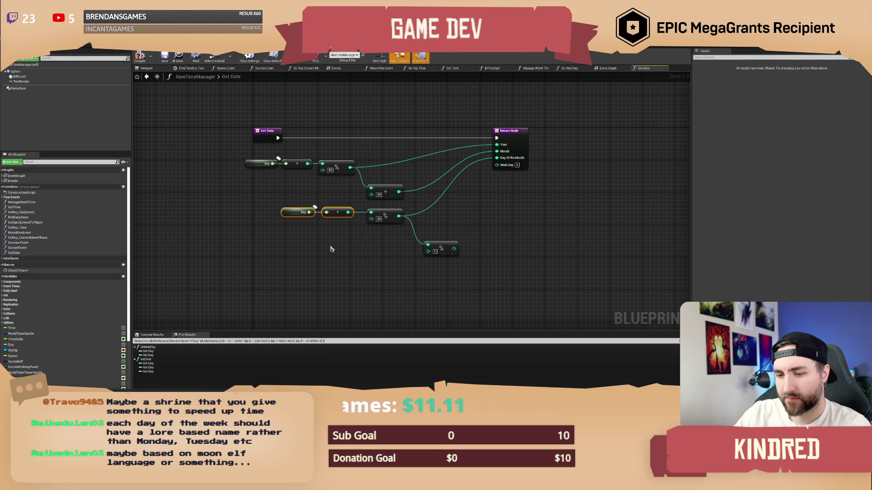
key("ctrl+c")
key("ctrl+v")
mouse_move(432, 251)
left_mouse_down()
mouse_move(376, 252)
mouse_move(404, 256)
mouse_move(399, 249)
mouse_move(497, 164)
left_mouse_up()
left_click_drag(443, 283, 297, 247)
left_click_drag(427, 253, 419, 248)
left_click_drag(429, 184, 438, 210)
left_click(403, 176)
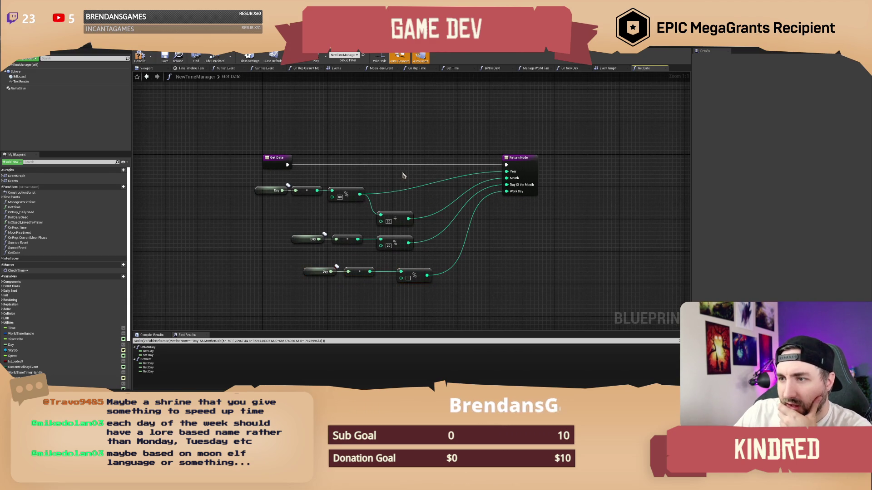
left_click_drag(412, 141, 409, 129)
left_click_drag(406, 193, 403, 190)
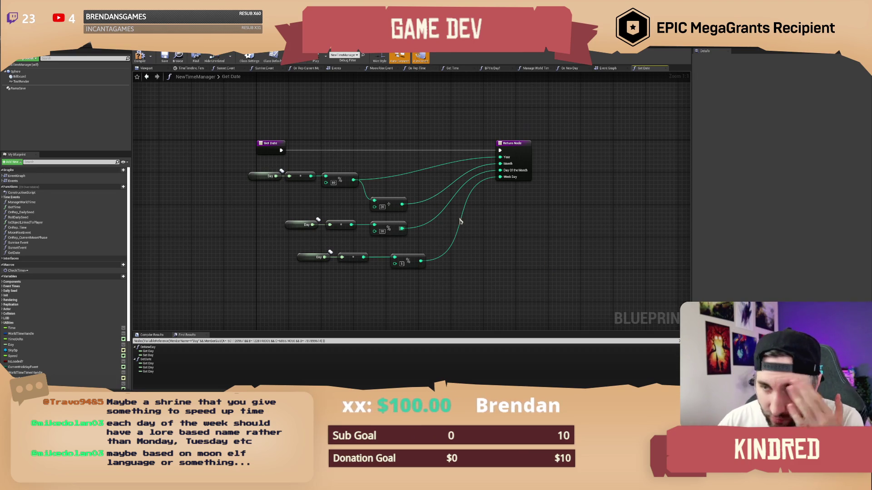
mouse_move(502, 268)
left_mouse_down()
mouse_move(504, 280)
mouse_move(496, 245)
left_mouse_up()
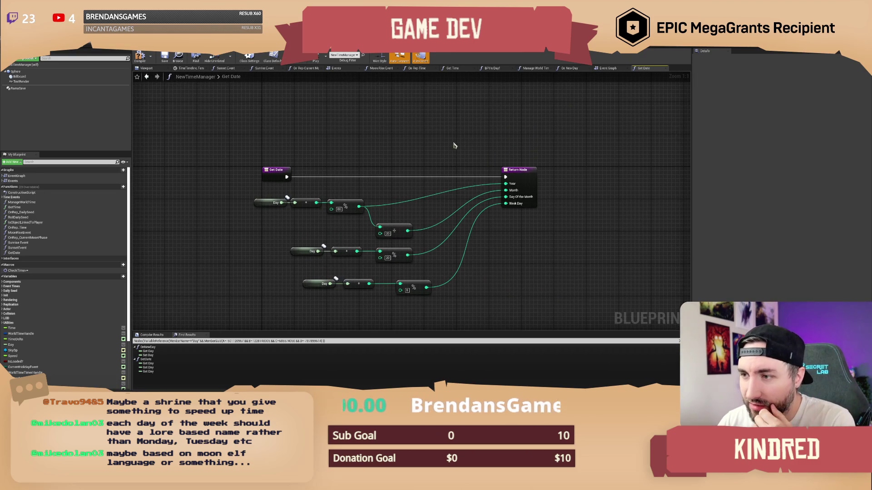
left_click_drag(430, 161, 431, 148)
left_click_drag(279, 176, 426, 283)
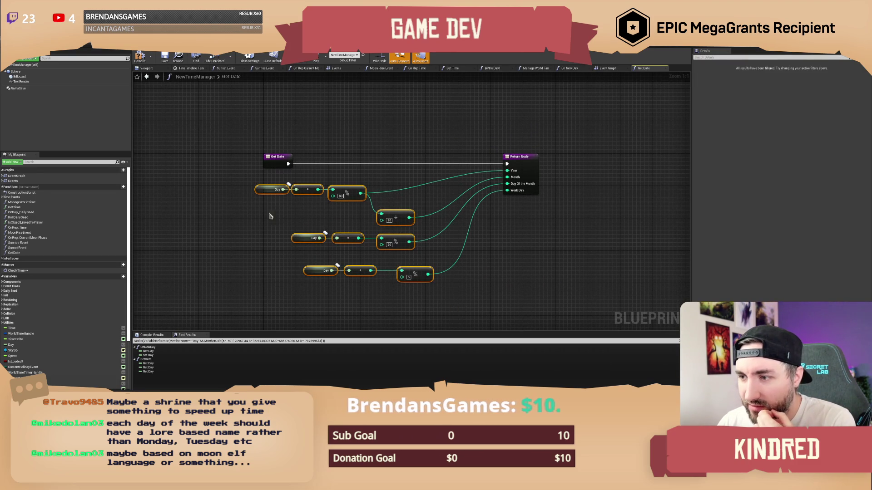
left_click_drag(264, 191, 273, 192)
left_click(330, 176)
left_click_drag(353, 138, 314, 148)
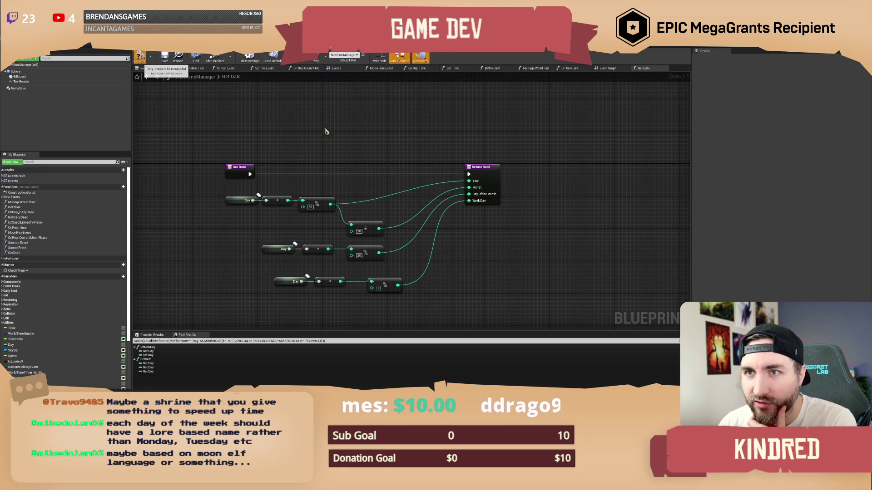
mouse_move(370, 156)
left_mouse_down()
mouse_move(355, 132)
mouse_move(370, 142)
left_mouse_up()
scroll(348, 155, "down", 1)
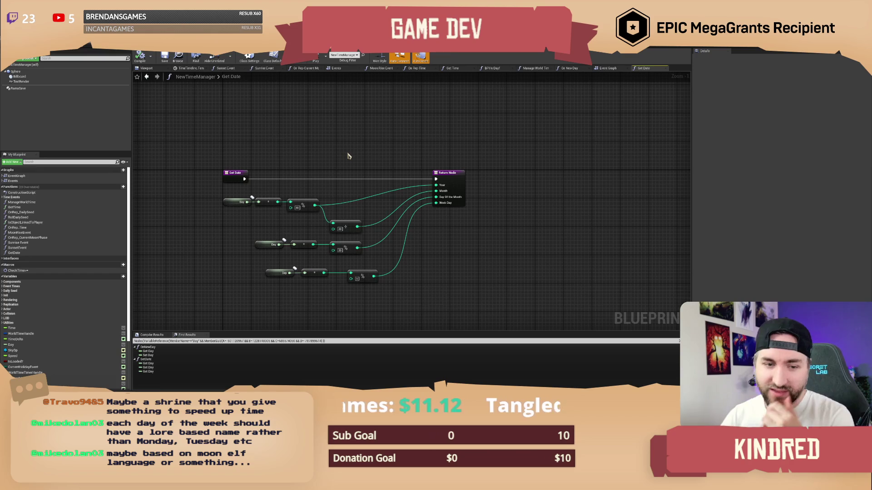
mouse_move(345, 156)
left_mouse_down()
mouse_move(352, 142)
mouse_move(389, 128)
mouse_move(402, 152)
left_mouse_up()
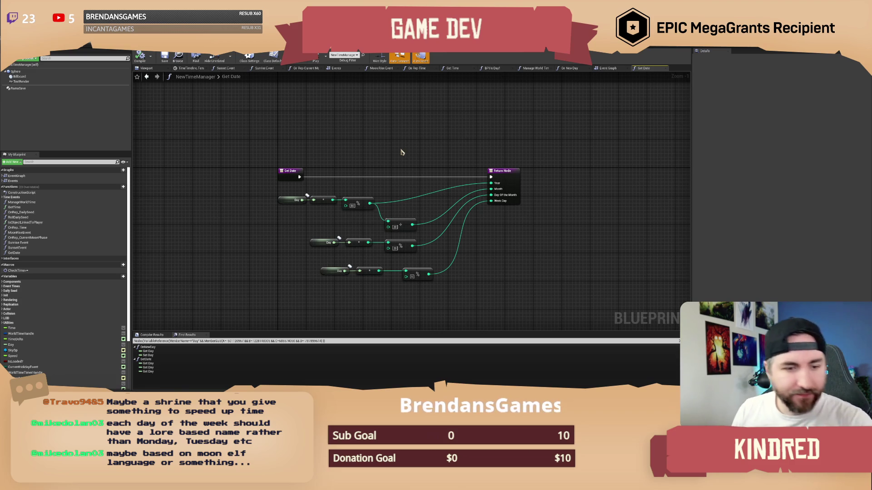
mouse_move(401, 152)
left_mouse_down()
mouse_move(362, 140)
mouse_move(388, 152)
left_mouse_up()
key("ctrl+s")
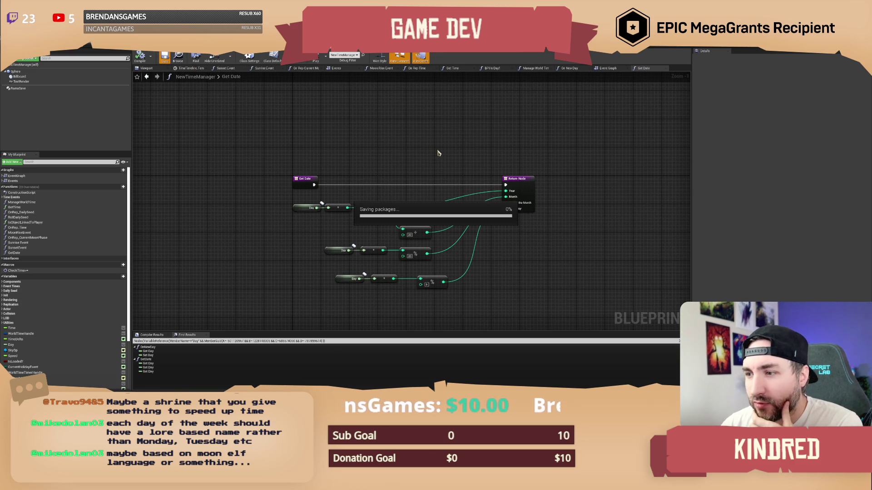
Step: Inspect the first Day chain's divide node and the Return Node's outputs
scroll(437, 153, "up", 1)
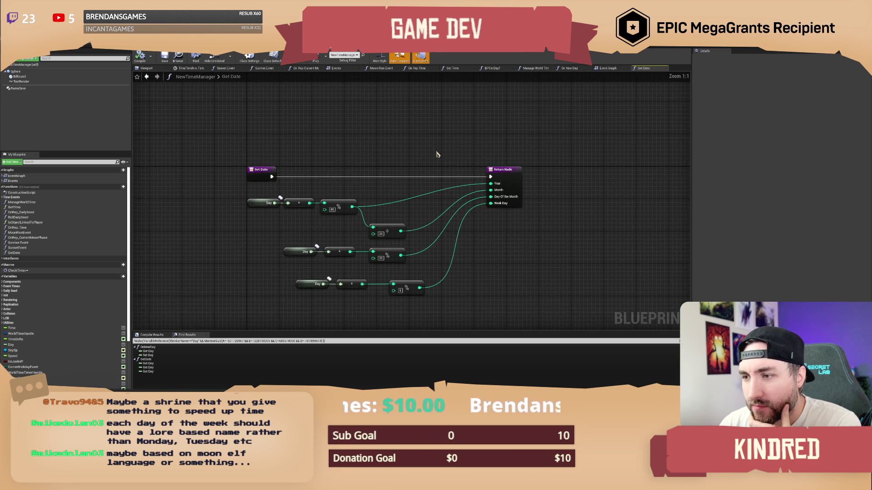
mouse_move(257, 164)
left_mouse_down()
mouse_move(348, 190)
mouse_move(340, 169)
mouse_move(379, 185)
left_mouse_up()
left_click(339, 169)
left_click(356, 200)
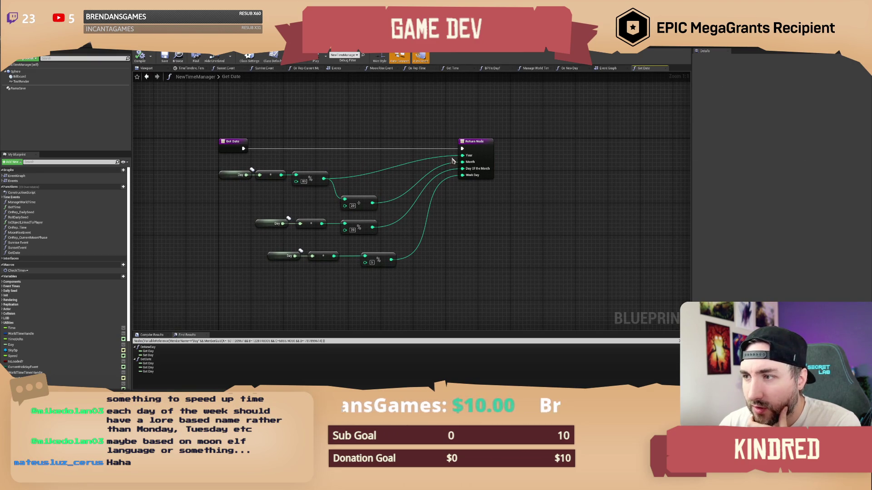
left_click_drag(517, 161, 405, 131)
left_click(423, 142)
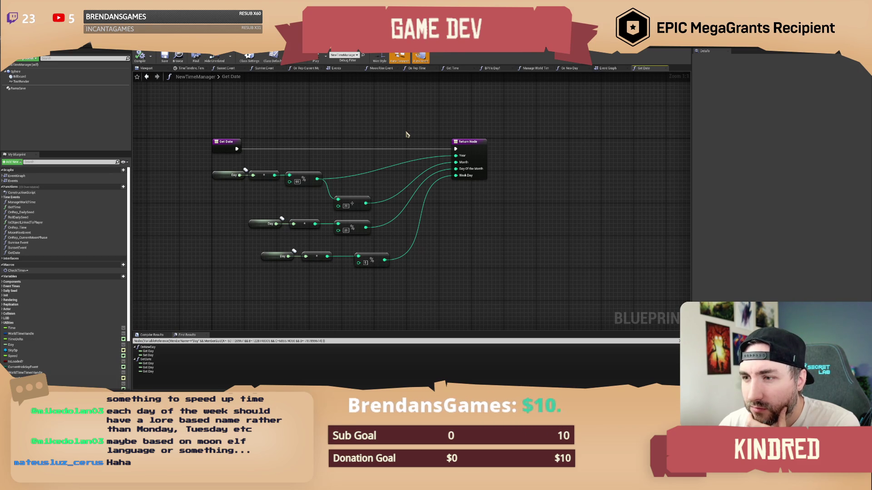
left_click_drag(387, 126, 400, 128)
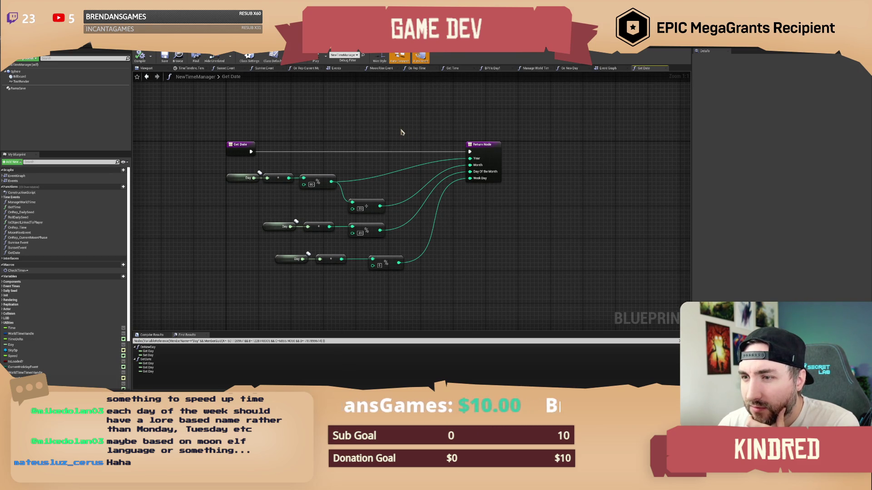
Step: Select the Division node to review its details, then reframe the graph
left_click_drag(389, 188, 374, 226)
left_click(361, 212)
left_click_drag(227, 195, 449, 203)
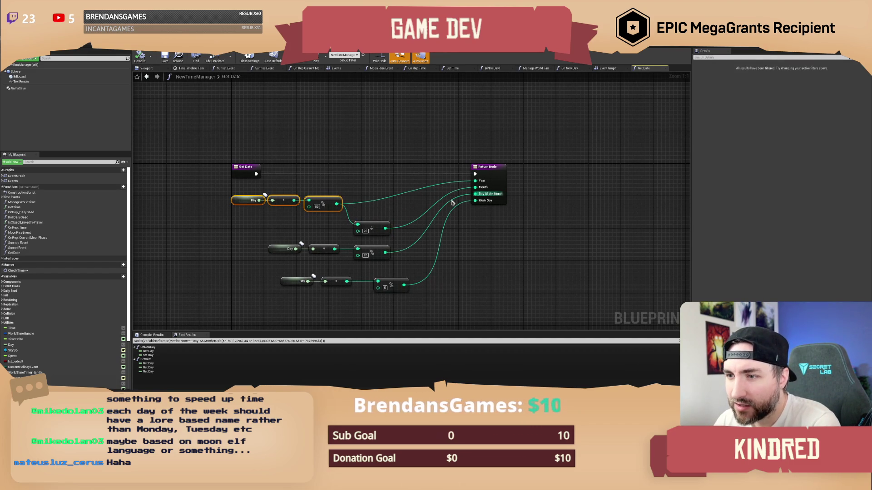
left_click(372, 227)
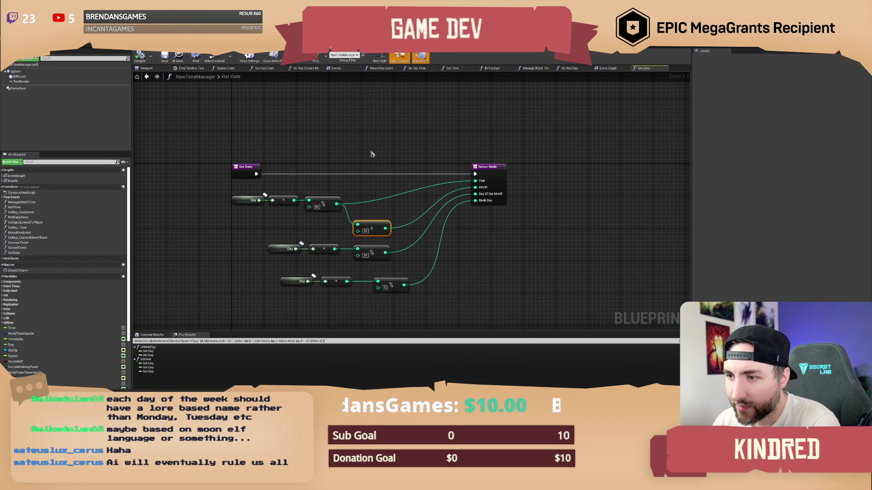
left_click_drag(387, 216, 393, 216)
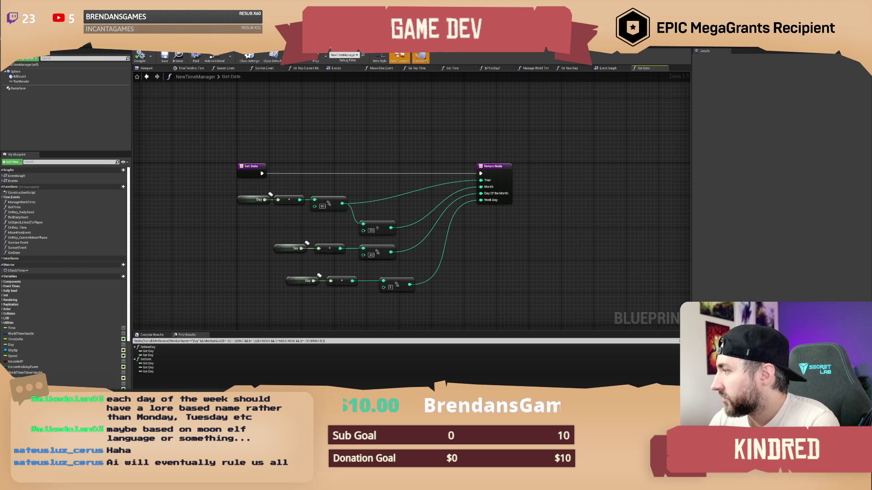
left_click_drag(366, 149, 363, 134)
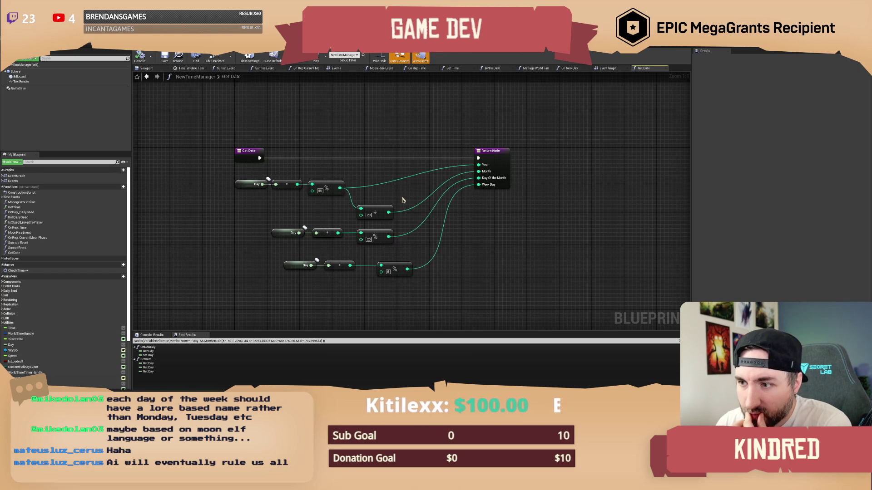
left_click_drag(401, 196, 407, 187)
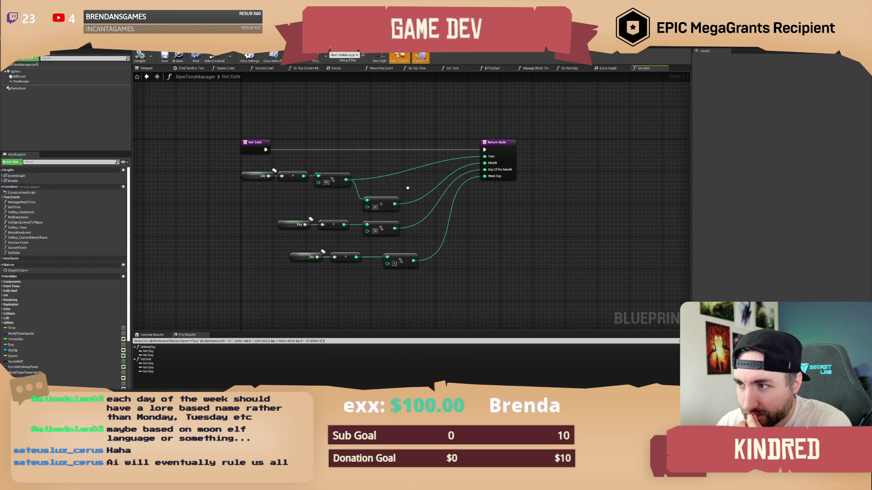
left_click_drag(407, 187, 406, 192)
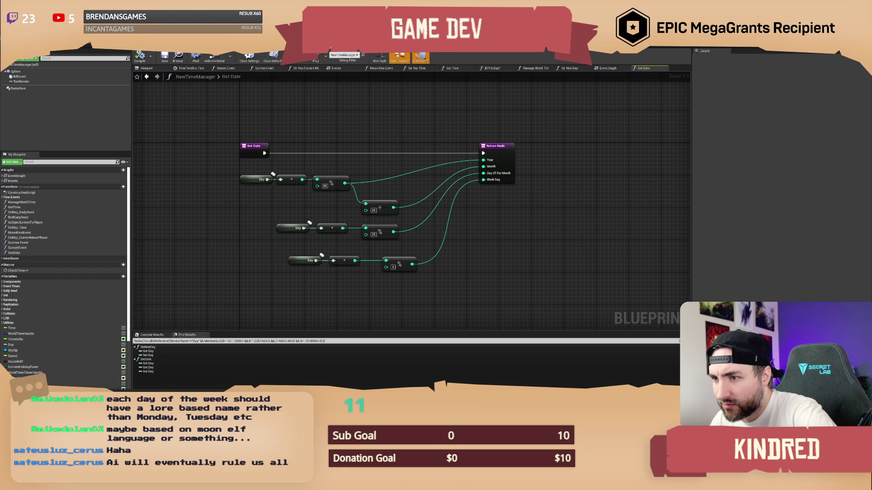
Step: Capture a region screenshot of the finished Get Date graph
left_click_drag(622, 276, 633, 284)
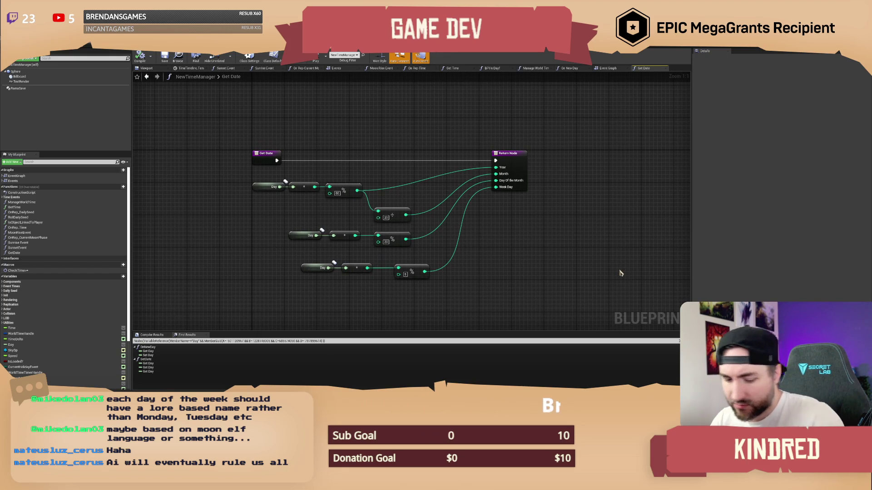
key("ctrl+Print")
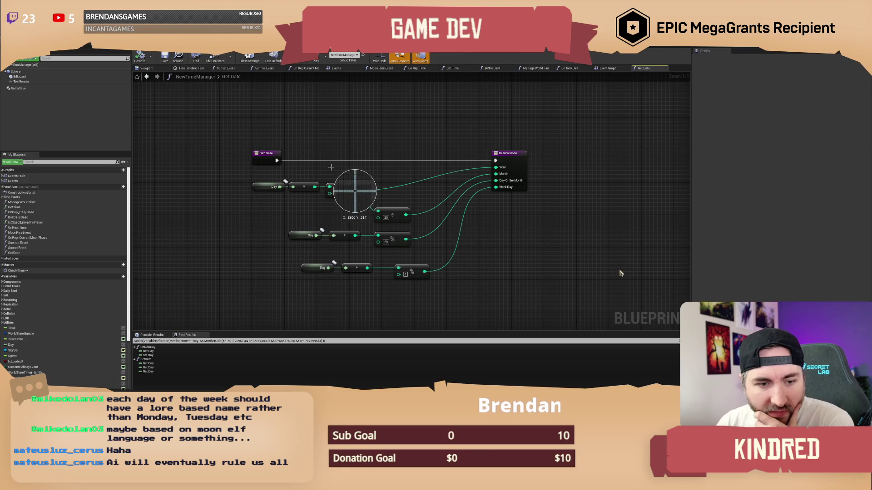
left_click_drag(239, 130, 544, 289)
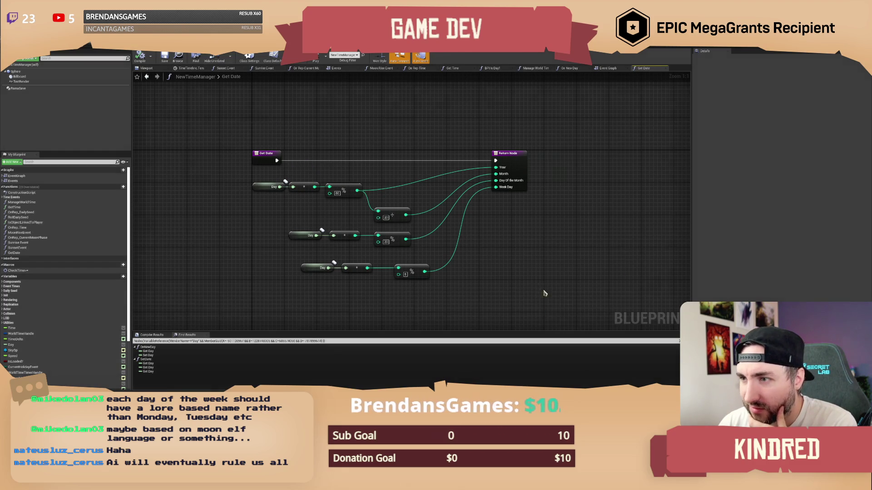
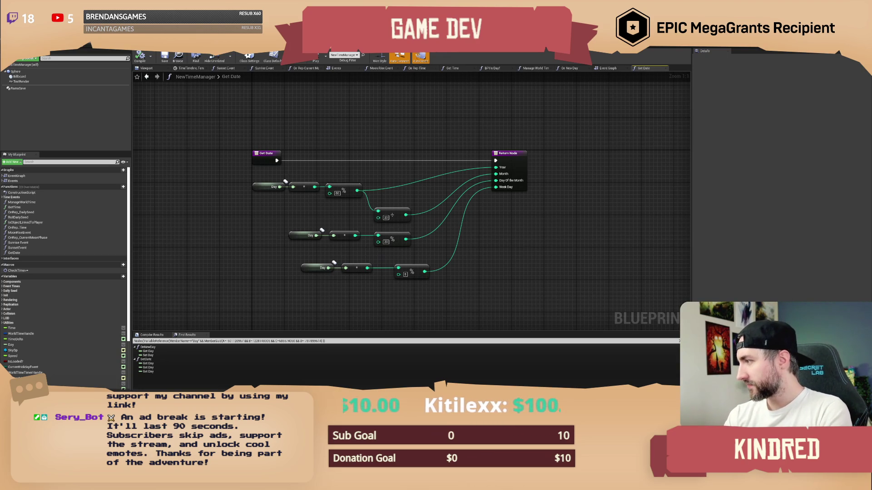
Step: Add a new output to the Return Node, then remove it again
left_click_drag(535, 250, 521, 248)
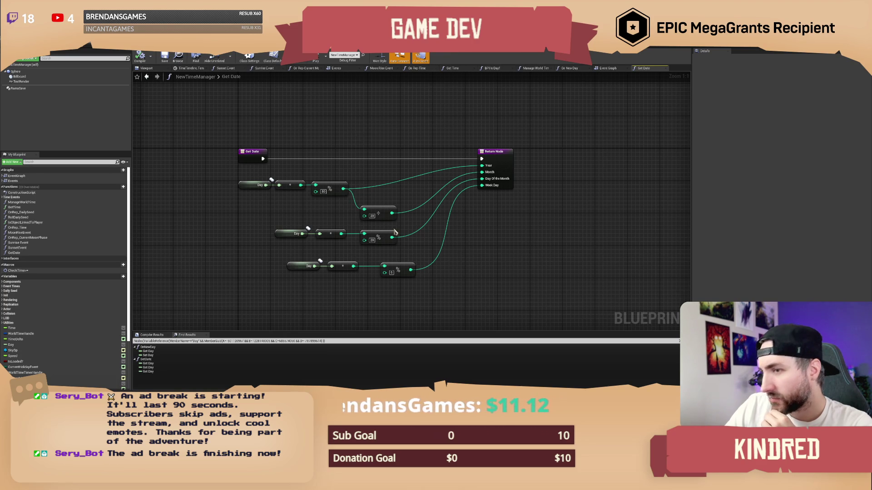
left_click_drag(338, 215, 330, 206)
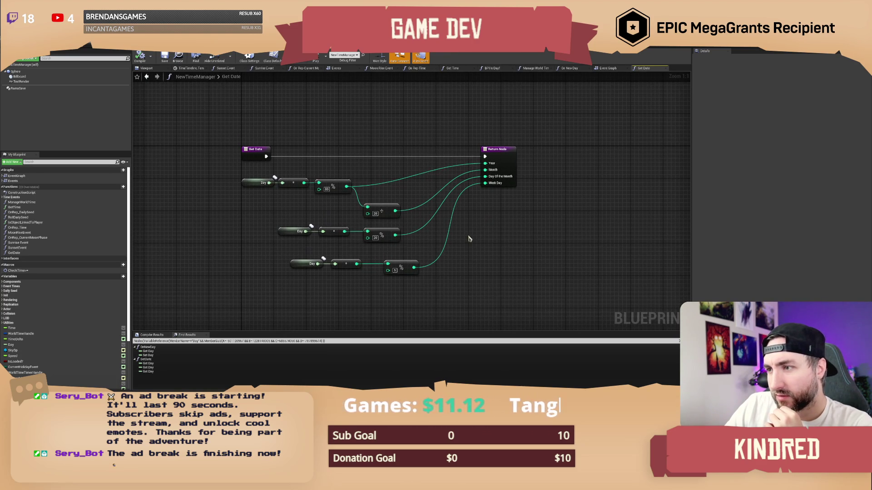
left_click_drag(486, 232, 478, 241)
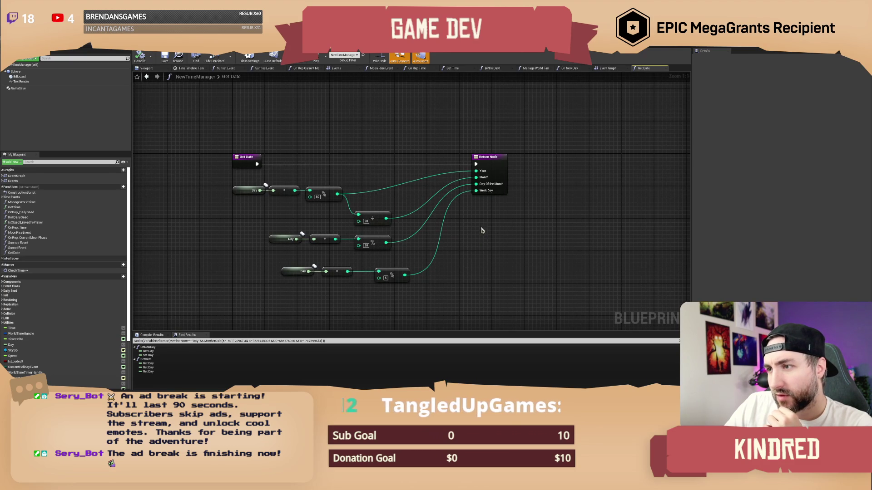
left_click_drag(481, 231, 485, 236)
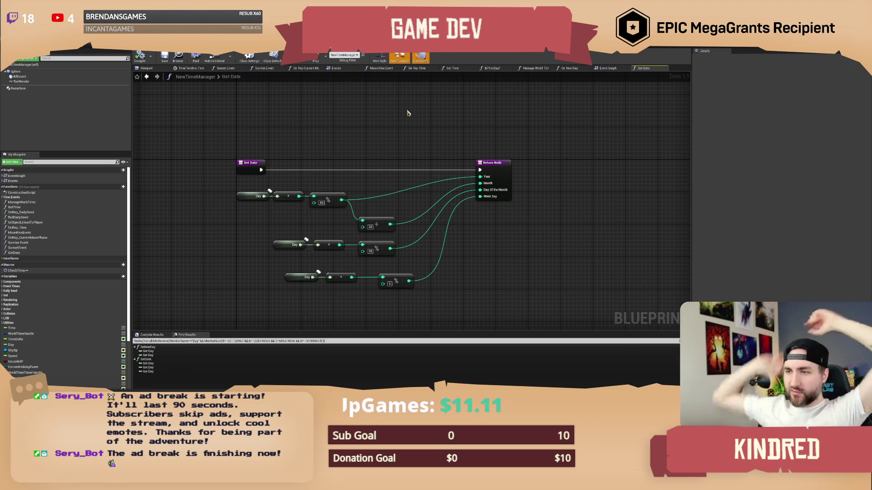
left_click(496, 170)
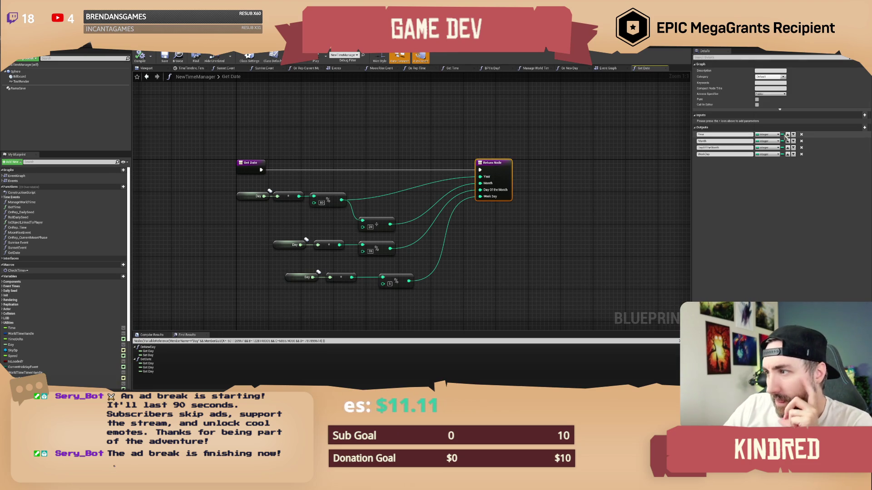
left_click(864, 127)
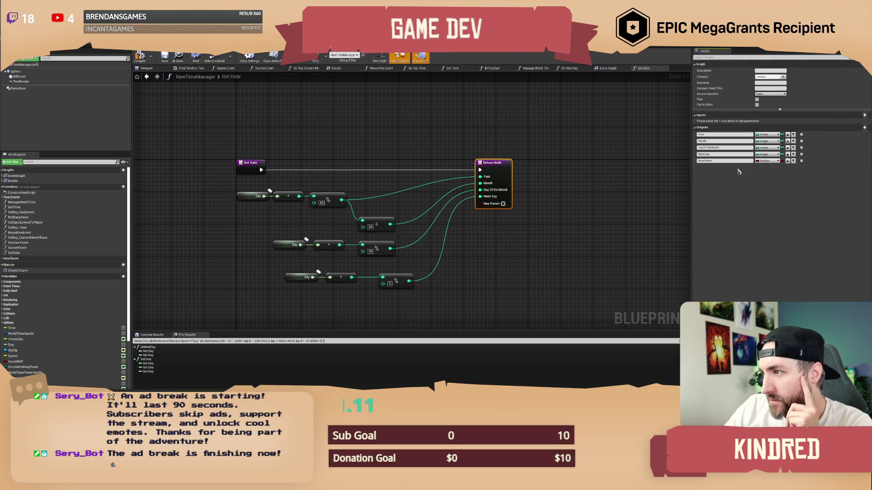
left_click(801, 161)
left_click(489, 247)
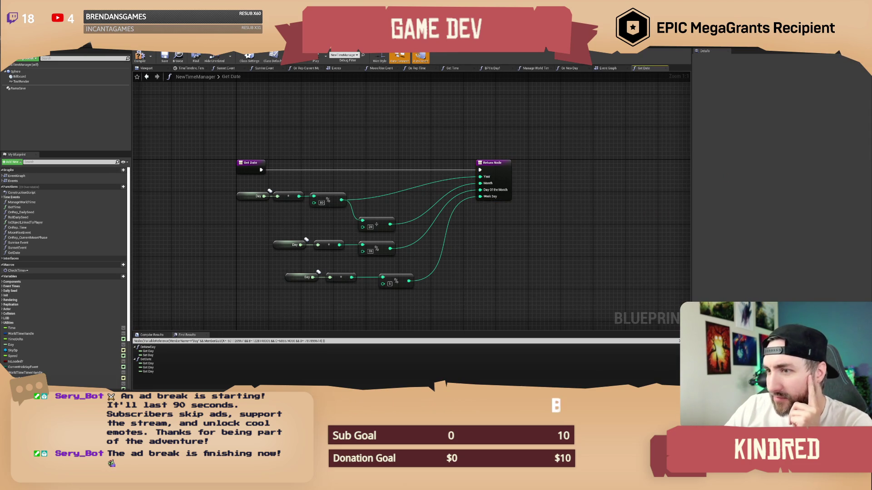
key("Home")
Step: Group the day-of-year nodes in a comment titled 'Day of the year'
mouse_move(274, 169)
left_mouse_down()
mouse_move(384, 199)
mouse_move(271, 191)
left_mouse_up()
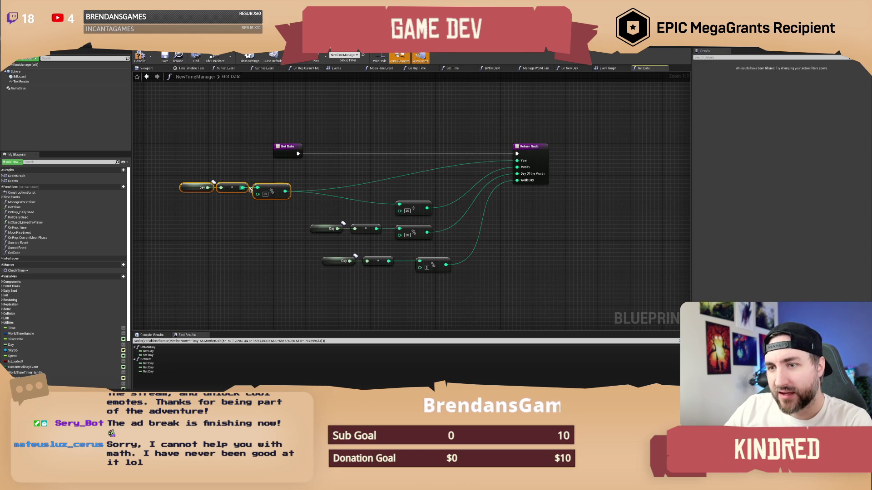
type("cDay of the year")
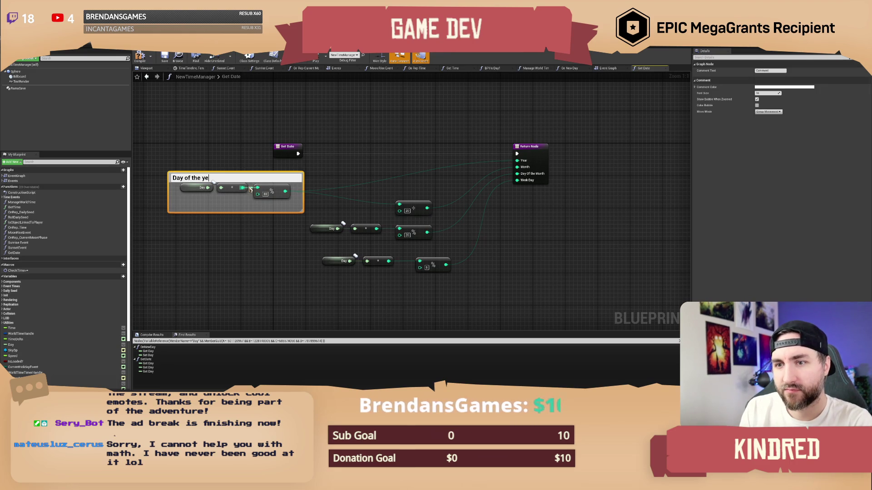
key("Return")
left_click(243, 167)
left_click_drag(244, 168, 234, 150)
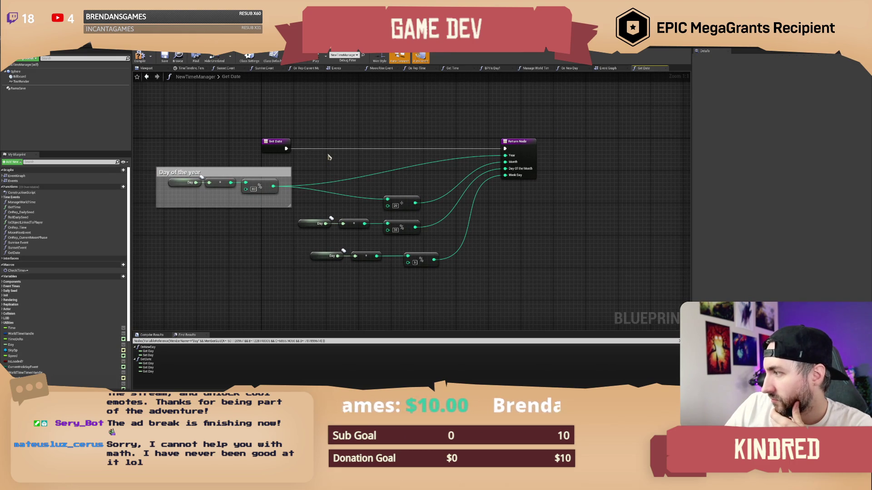
mouse_move(386, 163)
left_mouse_down()
mouse_move(402, 170)
mouse_move(365, 187)
left_mouse_up()
Step: Disconnect the Year wire, duplicate the Day and Get nodes, and divide by 80
left_click(373, 181, "alt")
left_click_drag(228, 205, 223, 200)
key("ctrl+c")
key("ctrl+v")
left_click_drag(382, 181, 402, 181)
type("/")
key("Return")
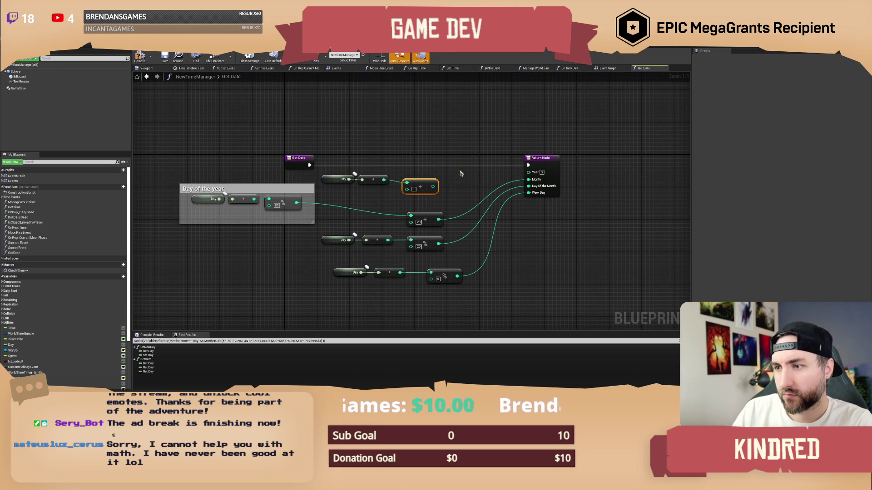
left_click(414, 189)
type("80")
key("Return")
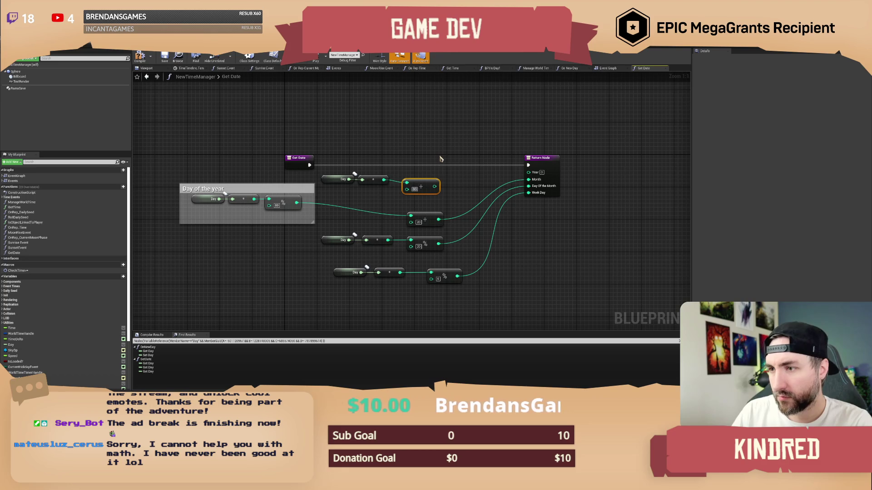
Step: Wire the ÷ 80 result into the Return Node and line up the new nodes
left_click_drag(434, 186, 528, 179)
left_click_drag(463, 197, 350, 176)
left_click(428, 158)
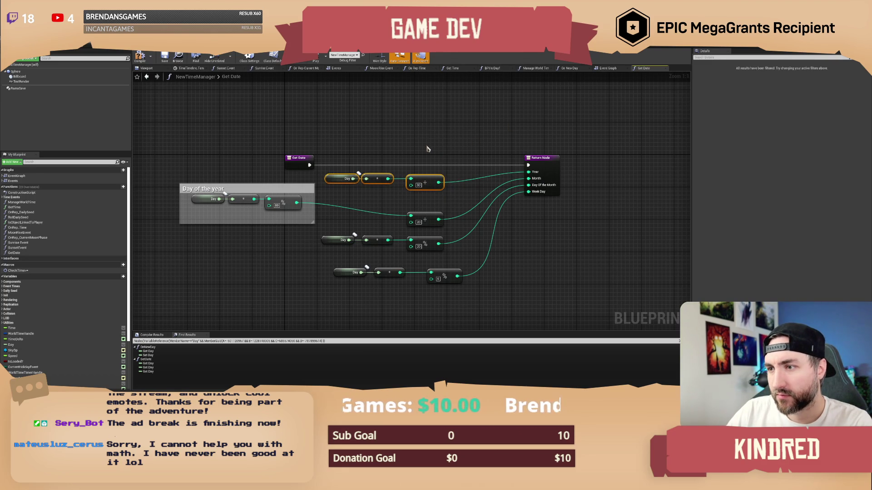
left_click_drag(433, 152, 410, 143)
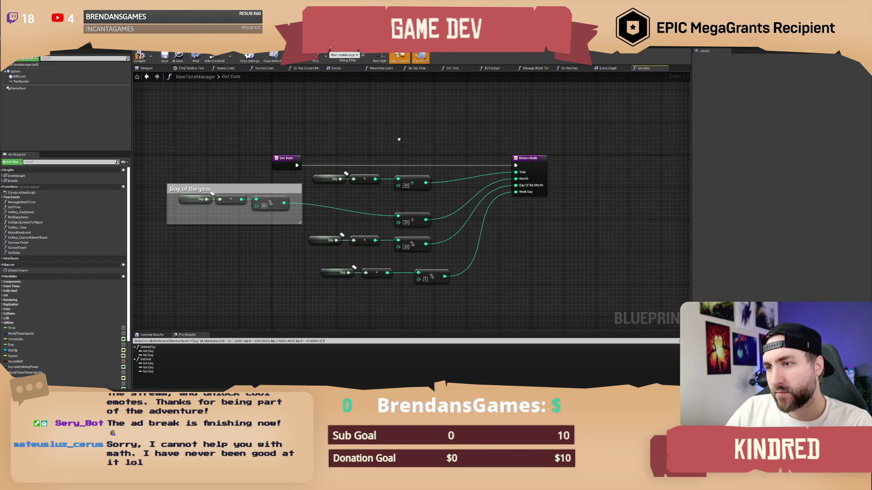
left_click_drag(329, 156, 365, 190)
left_click(414, 178)
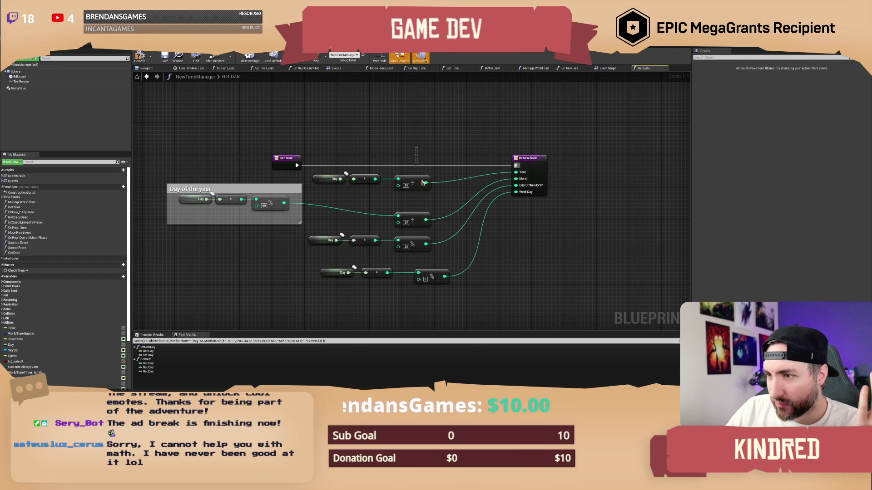
left_click(461, 139)
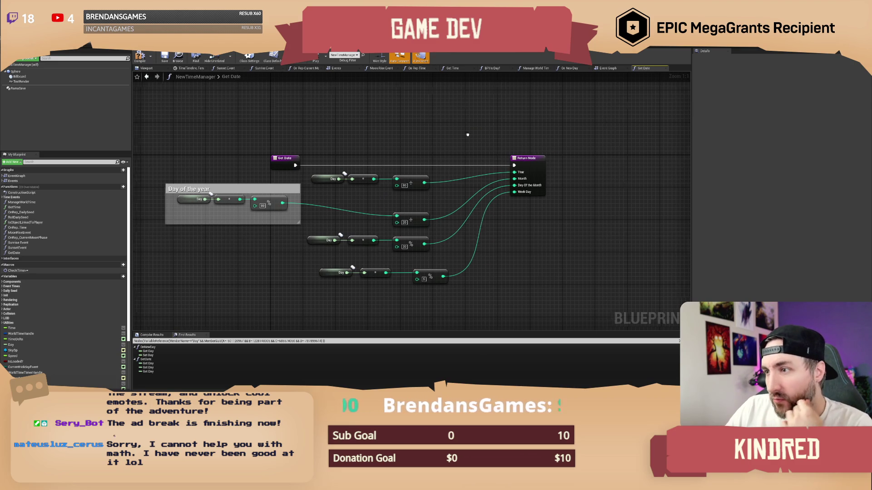
Step: Insert a + 1 addition node between the division and the Year output
left_click_drag(521, 165, 580, 165)
mouse_move(407, 181)
left_mouse_down()
mouse_move(504, 183)
mouse_move(558, 171)
left_mouse_up()
type("+")
key("Return")
mouse_move(468, 169)
left_mouse_down()
mouse_move(321, 190)
mouse_move(307, 126)
left_mouse_up()
type("cYear")
key("Return")
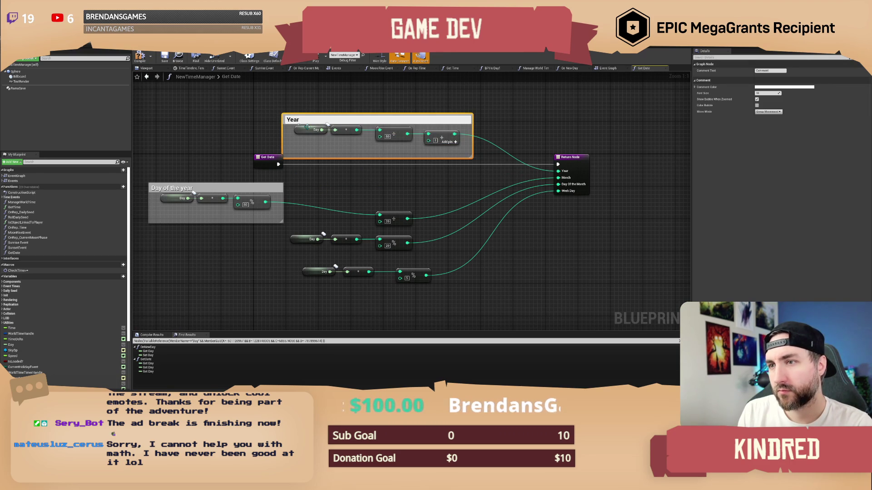
key("Return")
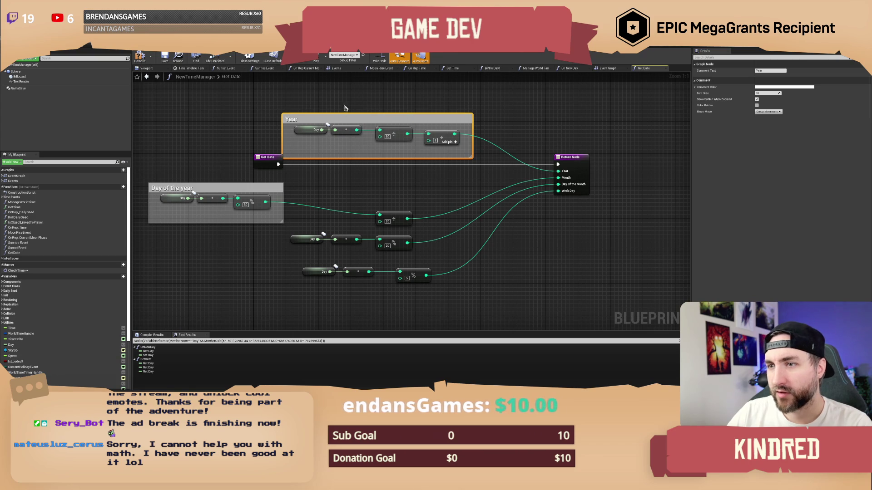
key("Delete")
mouse_move(310, 107)
left_mouse_down()
mouse_move(461, 148)
mouse_move(466, 189)
left_mouse_up()
left_click(474, 142)
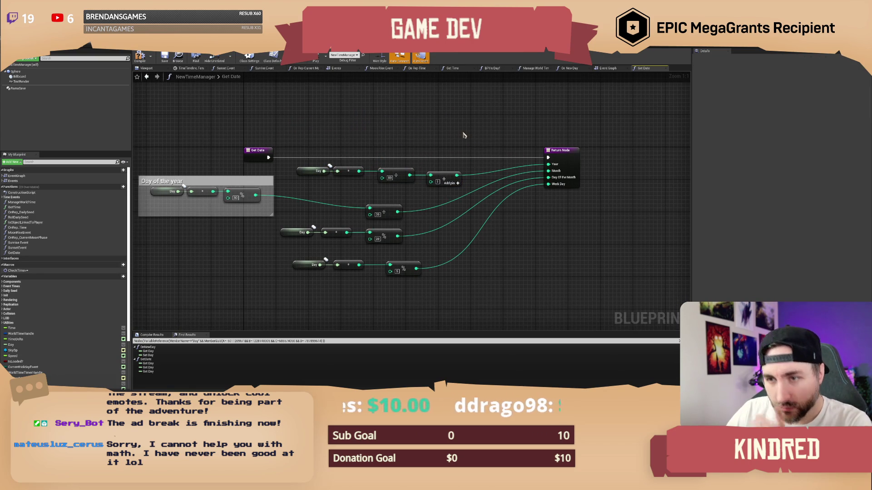
key("Home")
mouse_move(395, 175)
left_mouse_down()
mouse_move(381, 185)
mouse_move(414, 207)
left_mouse_up()
left_click_drag(279, 227, 216, 208)
left_click(219, 204)
left_click(382, 202)
mouse_move(381, 202)
left_mouse_down()
mouse_move(363, 191)
mouse_move(330, 196)
mouse_move(419, 230)
left_mouse_up()
left_click(386, 200)
left_click(369, 188)
left_click(449, 197)
left_click_drag(450, 197, 437, 207)
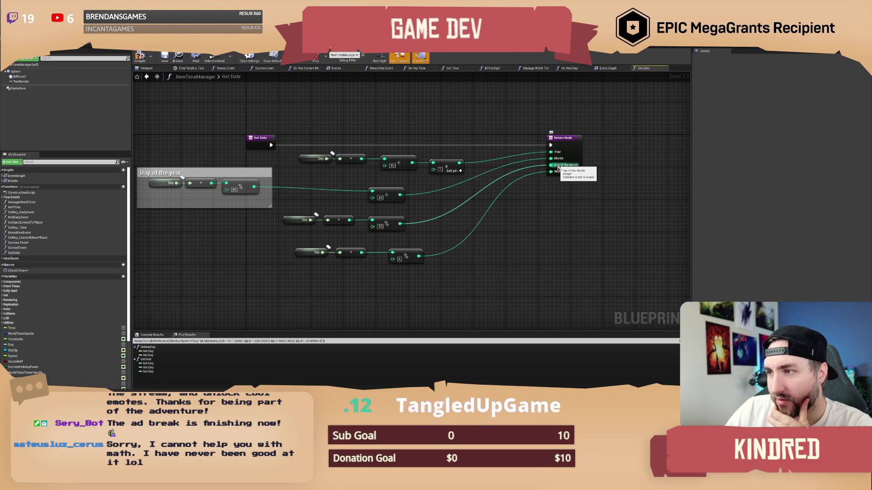
left_click_drag(359, 215, 370, 222)
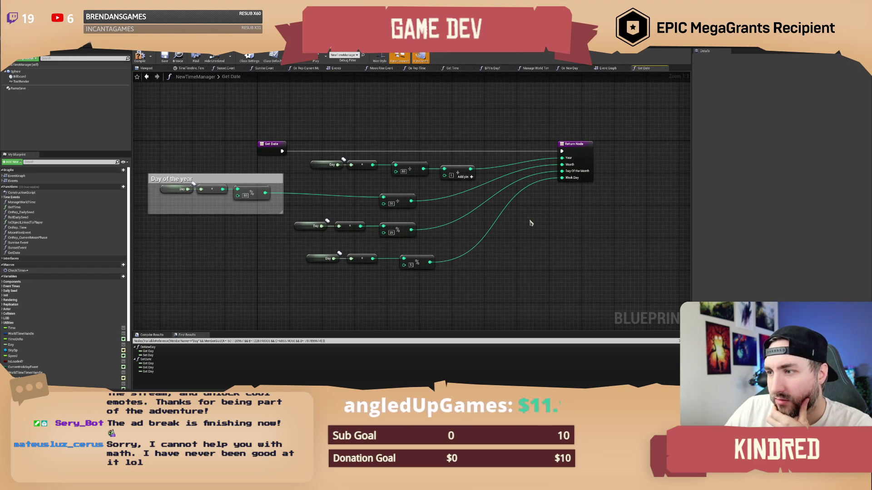
left_click_drag(527, 221, 521, 218)
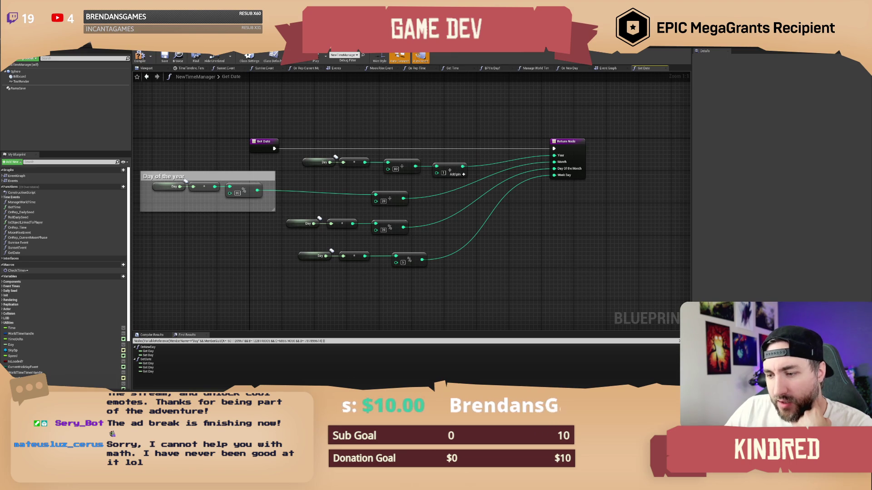
key("alt+Tab")
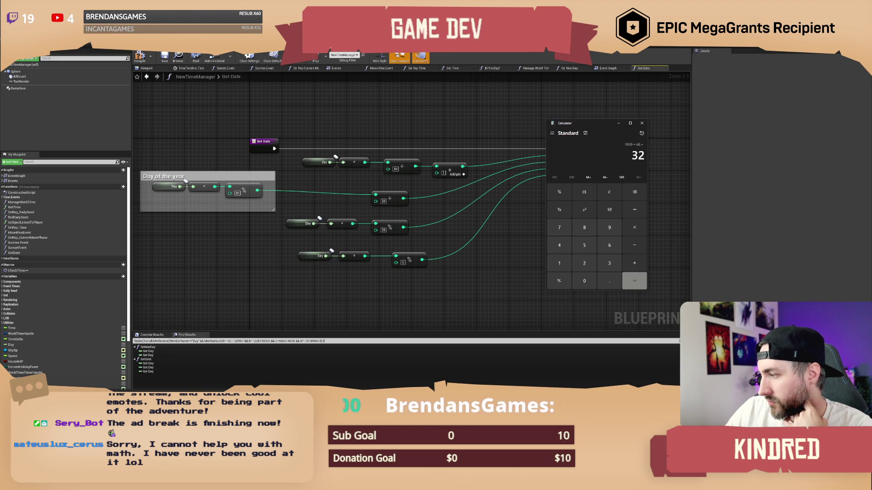
Step: Calculate 80 ÷ 20 = 4 in Calculator, then leave the calculator
left_click(585, 228)
left_click(584, 281)
left_click(634, 209)
left_click(584, 263)
left_click(585, 281)
left_click(634, 285)
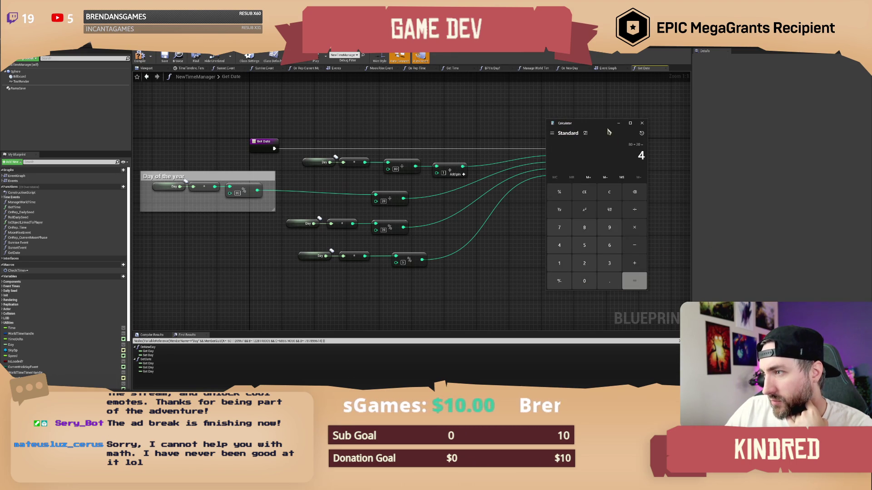
mouse_move(598, 130)
left_mouse_down()
mouse_move(614, 222)
mouse_move(627, 218)
mouse_move(618, 201)
left_mouse_up()
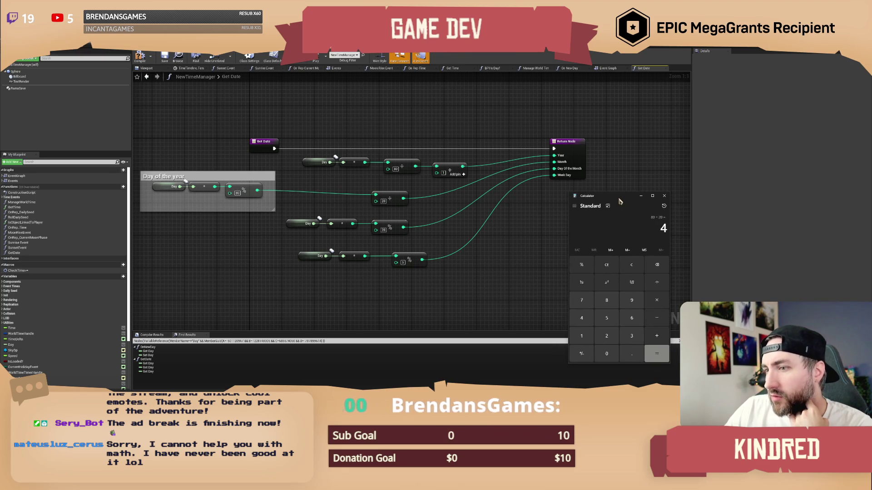
key("alt+Tab")
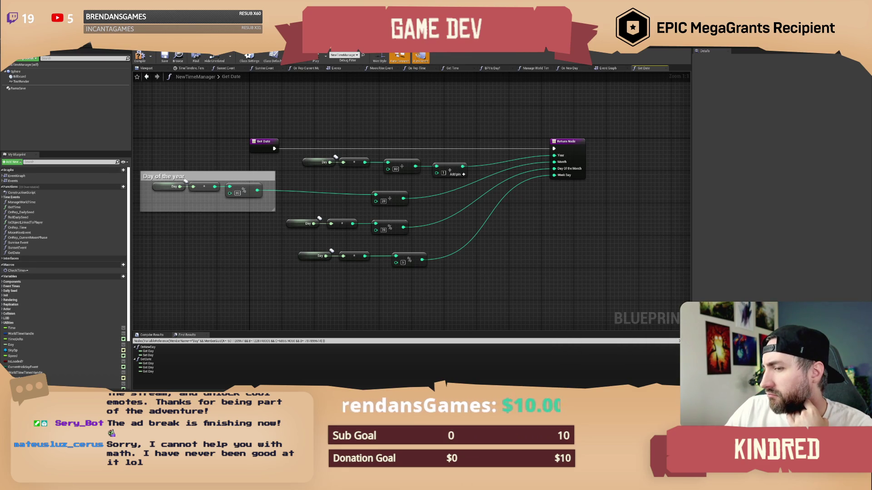
Step: Add addition nodes after the modulo 20 and modulo 5 nodes
mouse_move(457, 275)
left_mouse_down()
mouse_move(355, 254)
mouse_move(295, 231)
left_mouse_up()
left_click(486, 278)
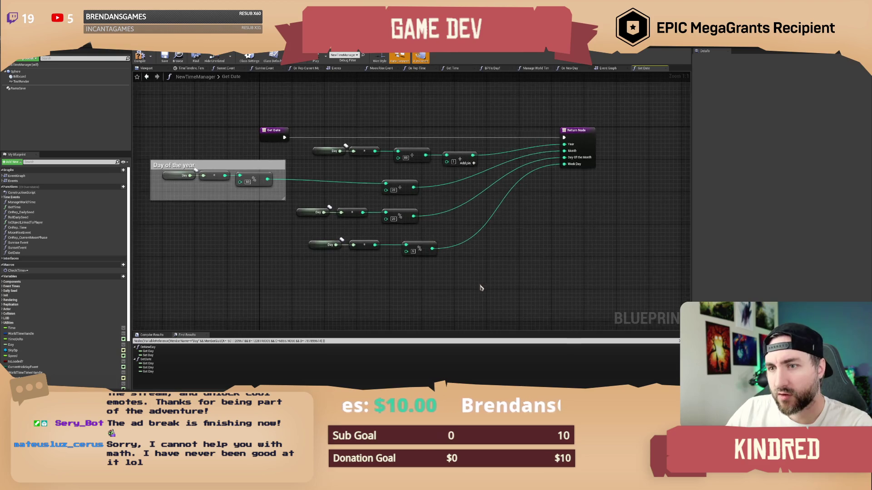
scroll(480, 280, "down", 1)
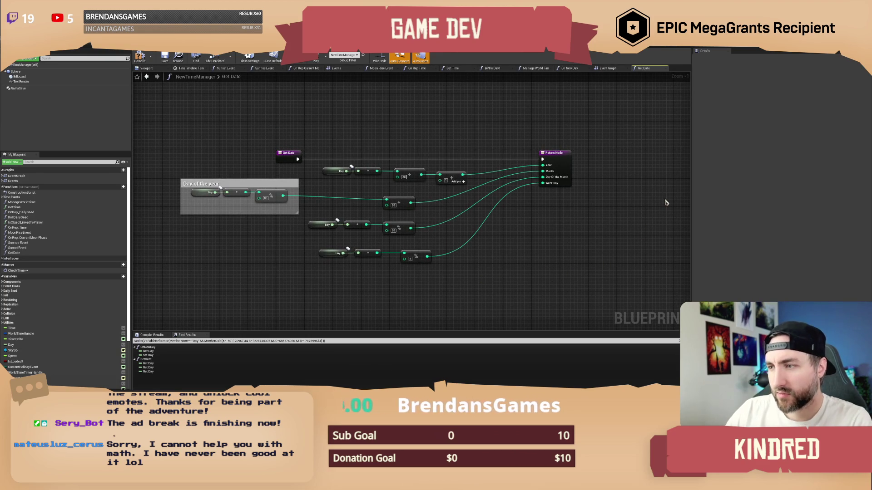
key("ctrl+Print")
key("Escape")
scroll(482, 227, "up", 1)
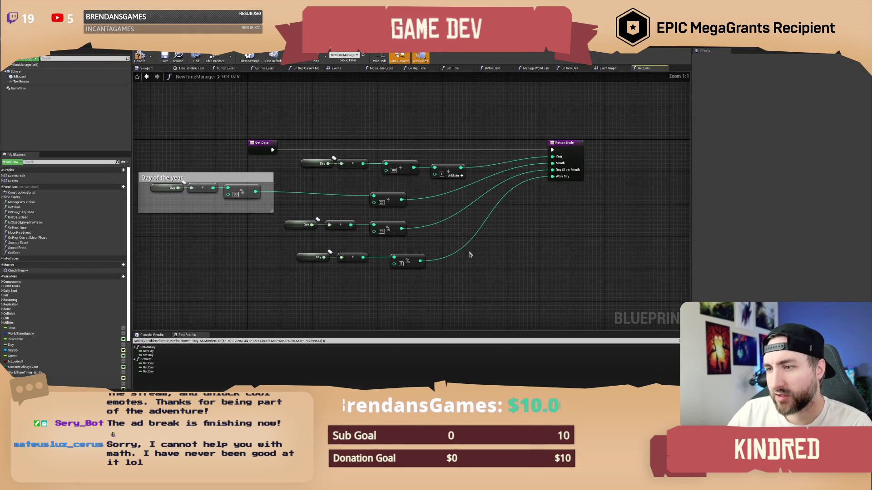
mouse_move(402, 228)
left_mouse_down()
mouse_move(510, 195)
mouse_move(553, 170)
left_mouse_up()
type("+")
key("Return")
mouse_move(421, 262)
left_mouse_down()
mouse_move(450, 265)
mouse_move(552, 177)
left_mouse_up()
type("+")
key("Return")
Step: Move the middle addition node down and paste a copy of it for Month
left_click(458, 224)
left_click_drag(459, 224, 462, 236)
key("ctrl+c")
key("ctrl+v")
left_click(534, 231)
scroll(569, 244, "down", 1)
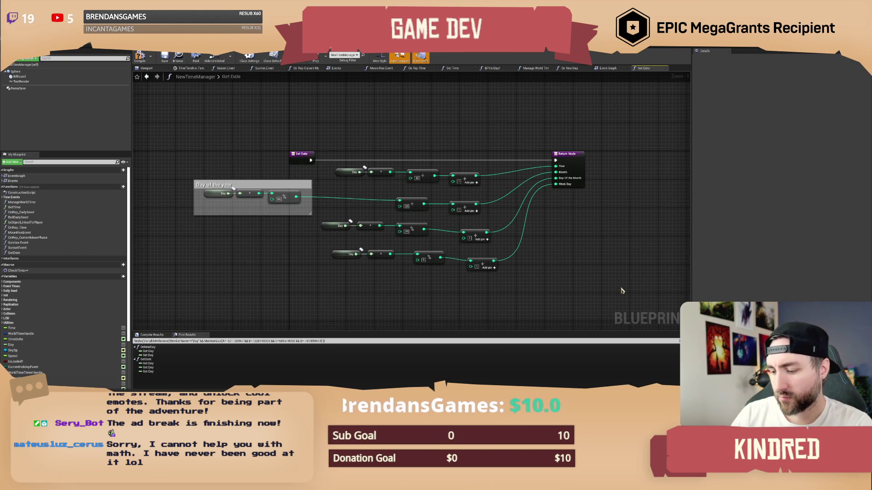
key("ctrl+Print")
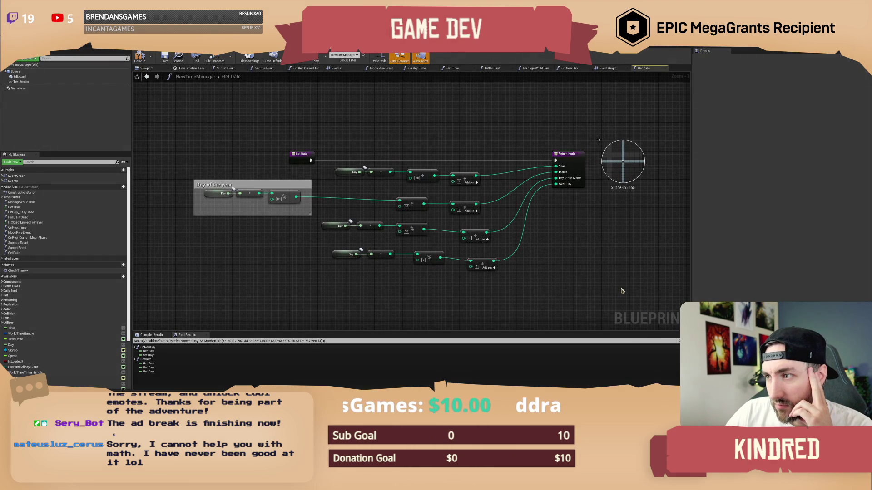
key("Escape")
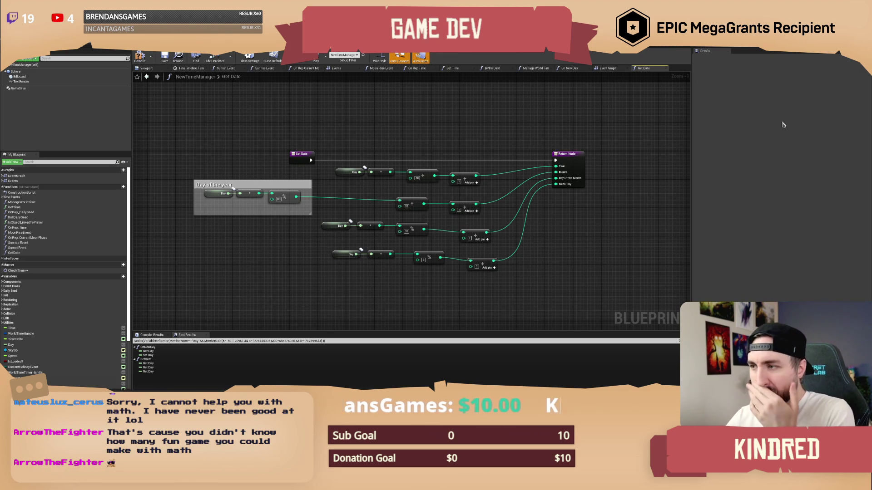
Step: Save the NewTimeManager blueprint and switch to its Event Graph
left_click_drag(296, 127, 309, 132)
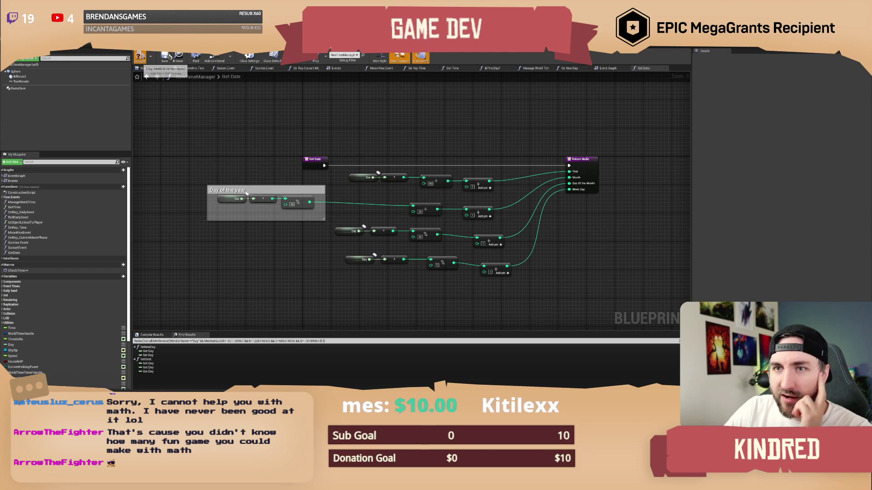
left_click(165, 56)
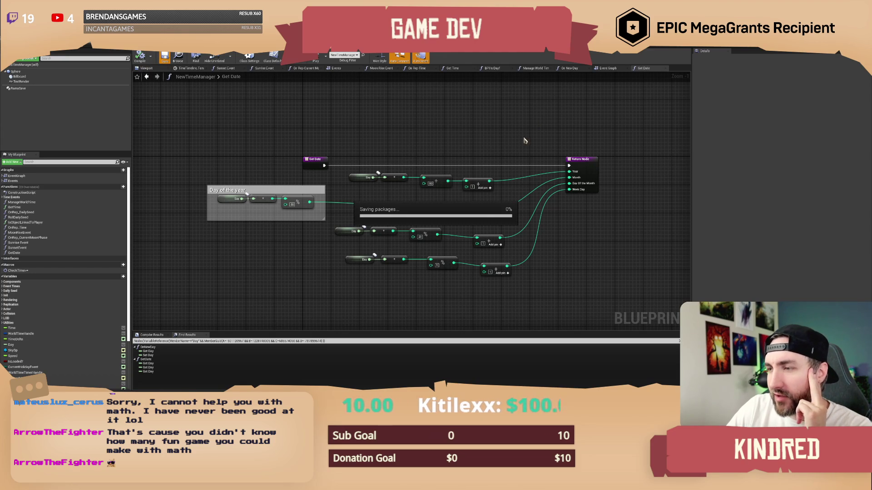
scroll(532, 141, "down", 1)
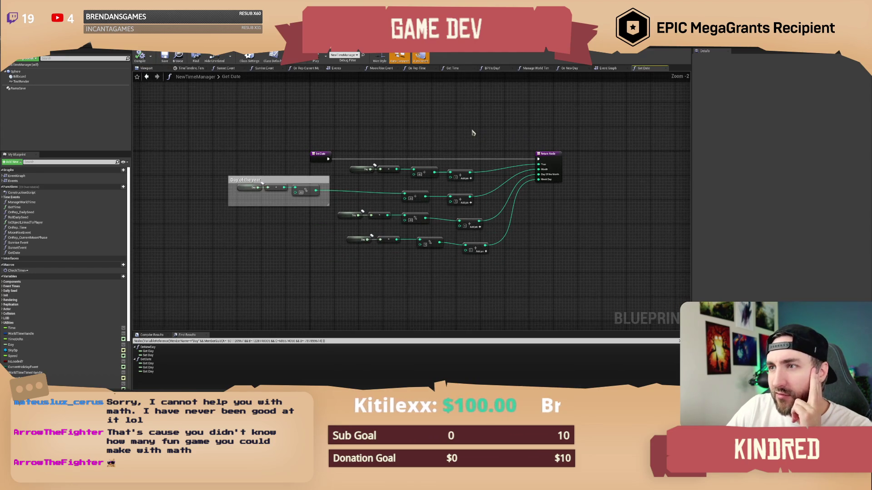
left_click(611, 69)
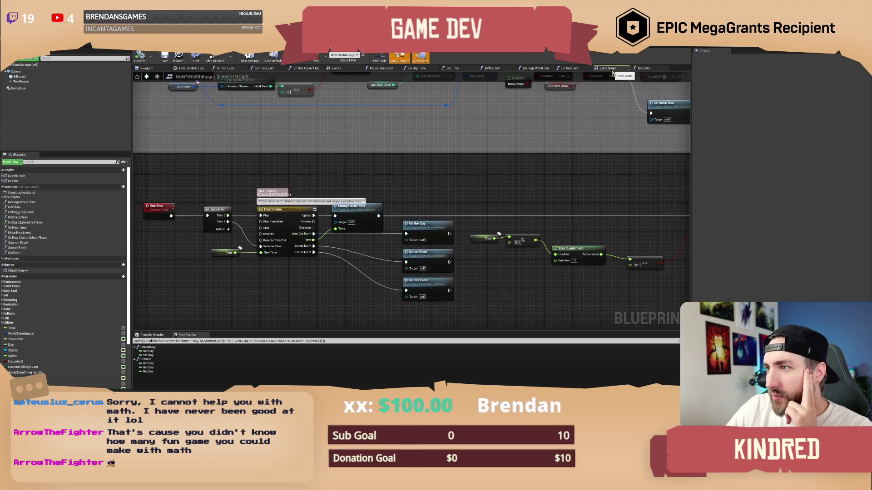
scroll(481, 181, "down", 1)
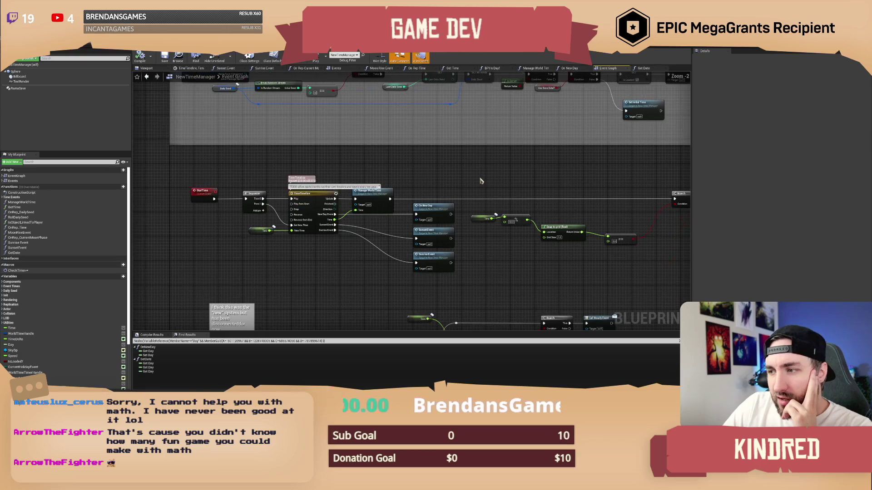
mouse_move(481, 181)
left_mouse_down()
mouse_move(449, 176)
mouse_move(482, 195)
mouse_move(459, 187)
mouse_move(463, 198)
mouse_move(450, 187)
left_mouse_up()
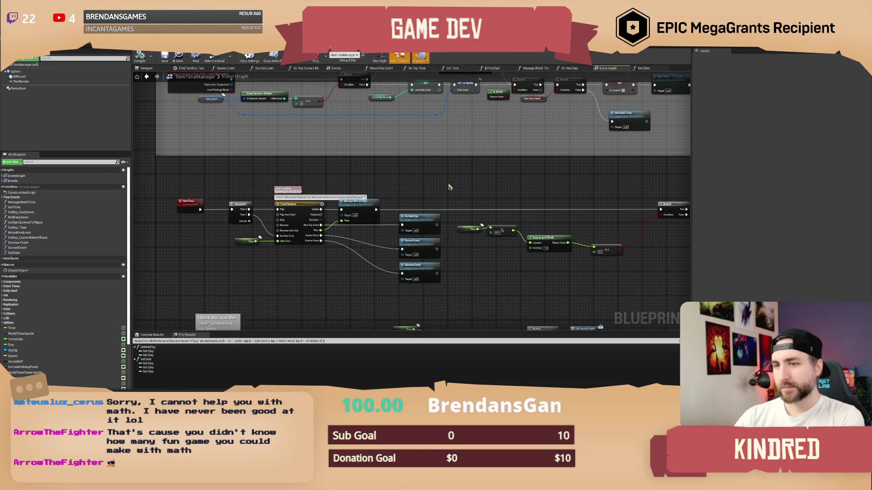
mouse_move(436, 181)
left_mouse_down()
mouse_move(418, 177)
mouse_move(436, 178)
mouse_move(408, 235)
mouse_move(394, 223)
mouse_move(405, 197)
left_mouse_up()
scroll(437, 180, "down", 1)
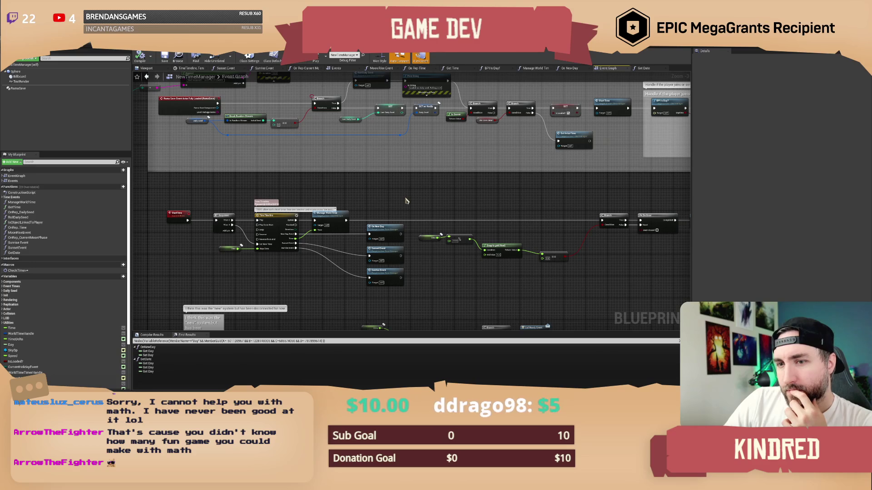
scroll(411, 193, "up", 1)
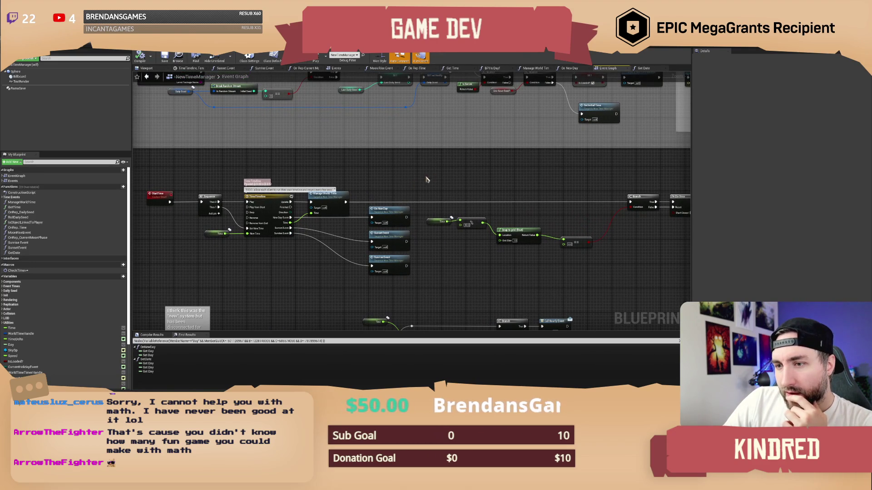
scroll(382, 216, "up", 1)
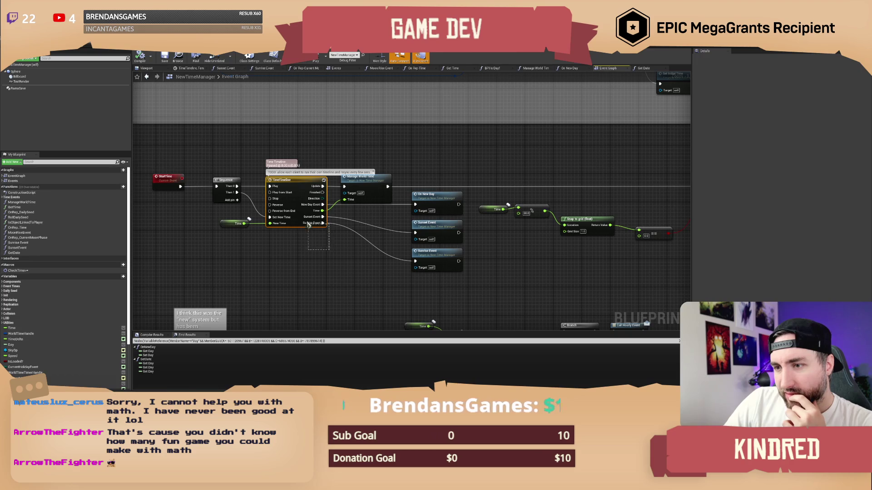
double_click(428, 259)
mouse_move(431, 262)
left_mouse_down()
mouse_move(353, 255)
mouse_move(343, 244)
left_mouse_up()
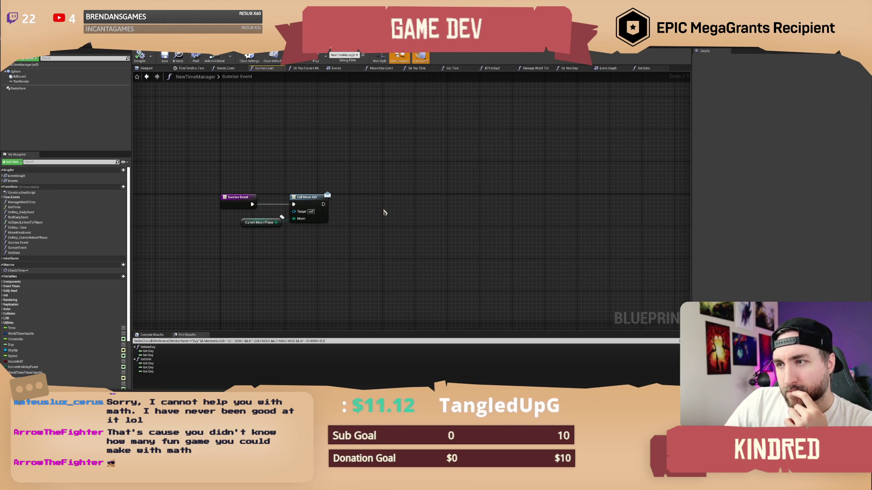
left_click_drag(380, 192, 399, 198)
left_click(146, 77)
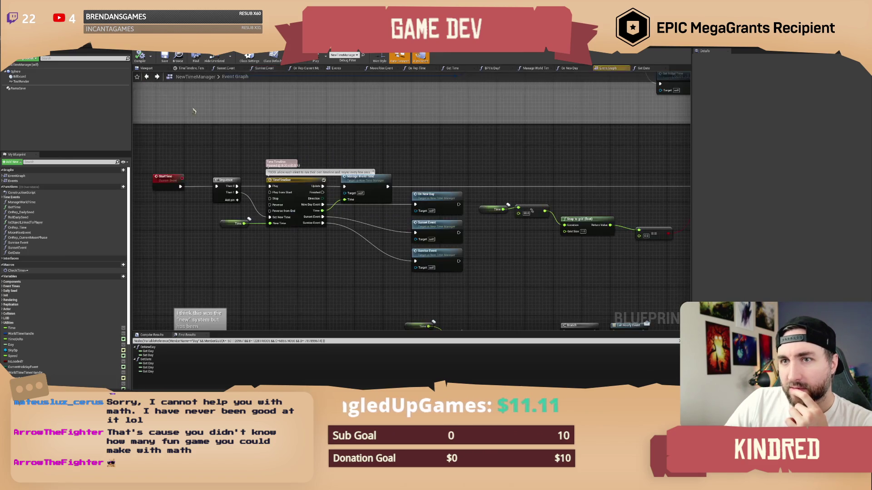
mouse_move(412, 153)
left_mouse_down()
mouse_move(198, 158)
mouse_move(358, 156)
left_mouse_up()
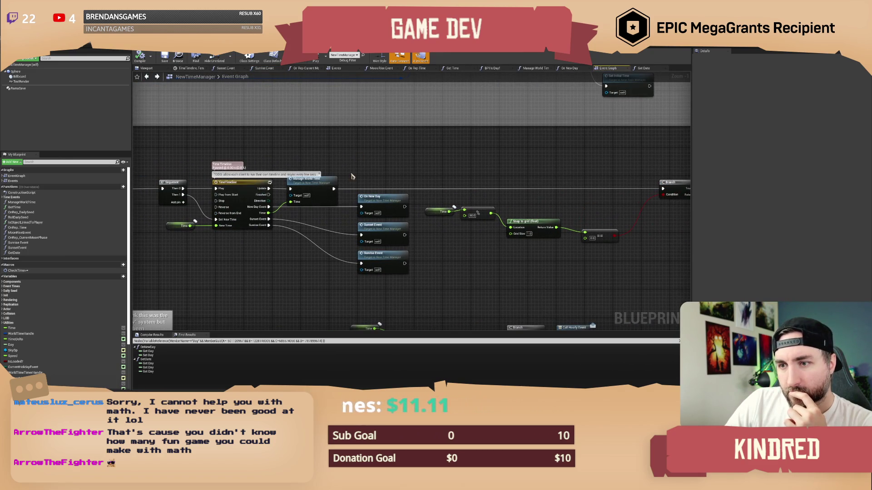
left_click(369, 203)
left_click_drag(416, 174, 406, 169)
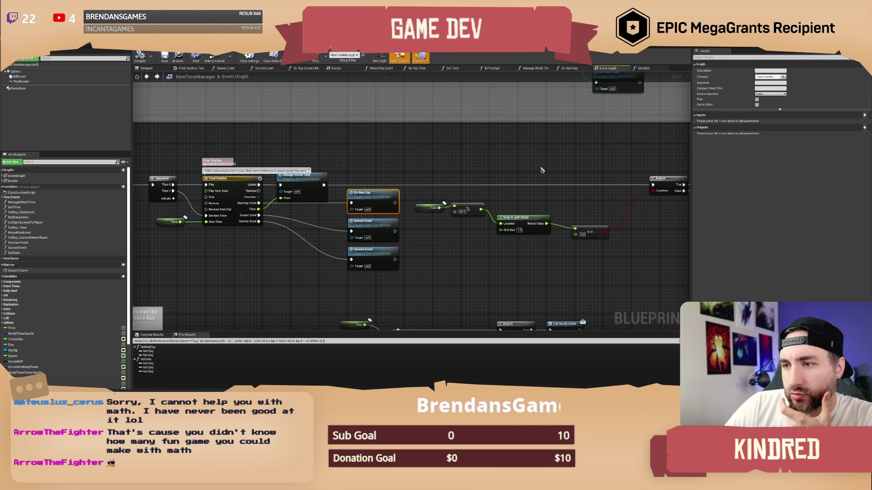
double_click(380, 198)
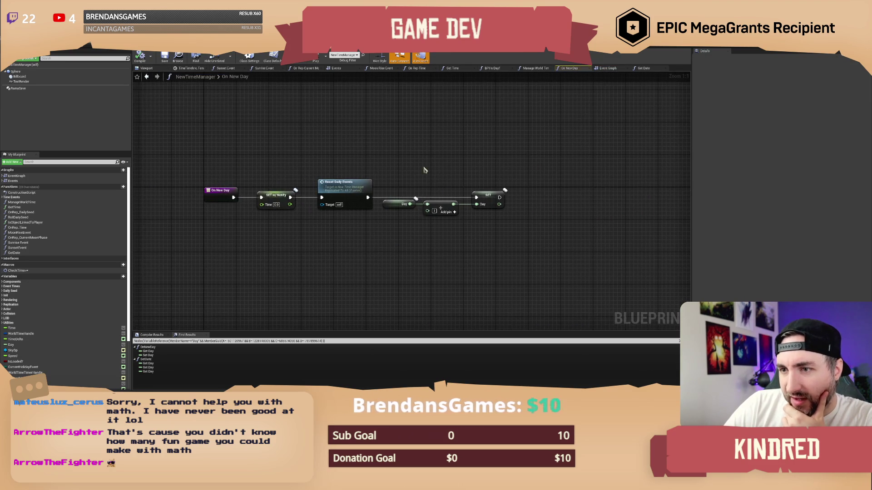
Step: Inspect the On New Day day-increment and SET w/ Notify nodes, then return to the Event Graph
left_click_drag(371, 183, 510, 253)
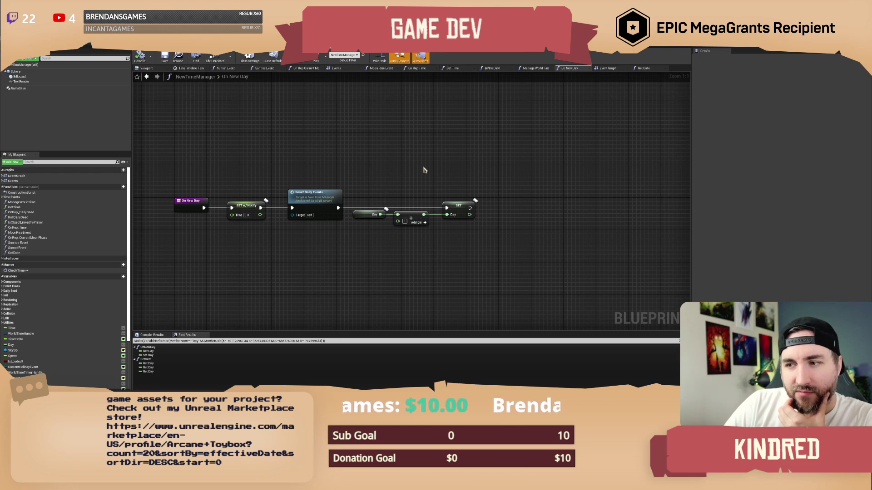
left_click_drag(395, 162, 391, 169)
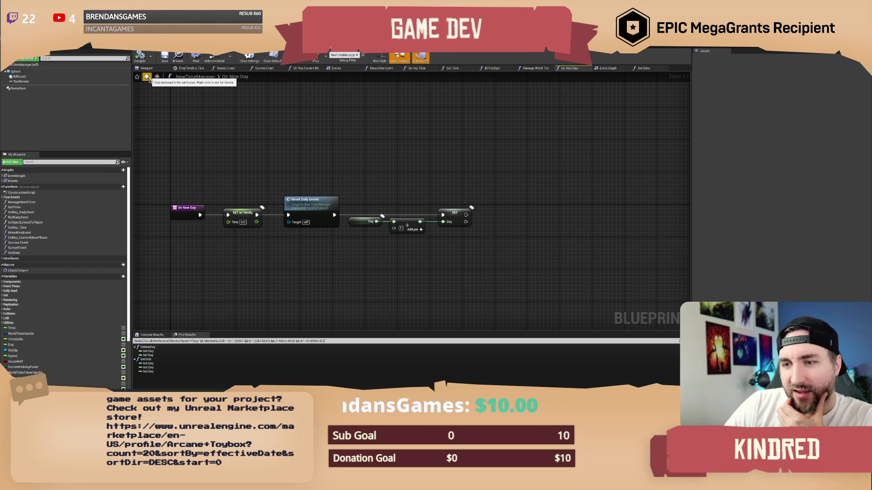
left_click(241, 212)
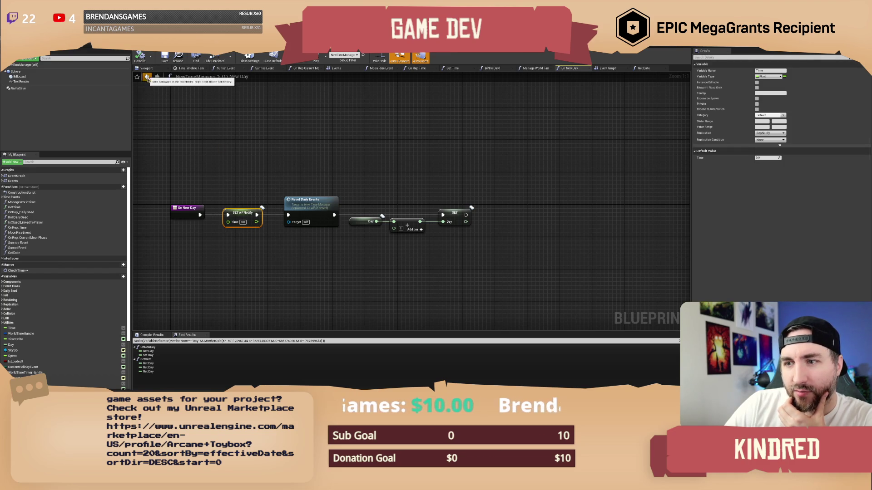
left_click(147, 77)
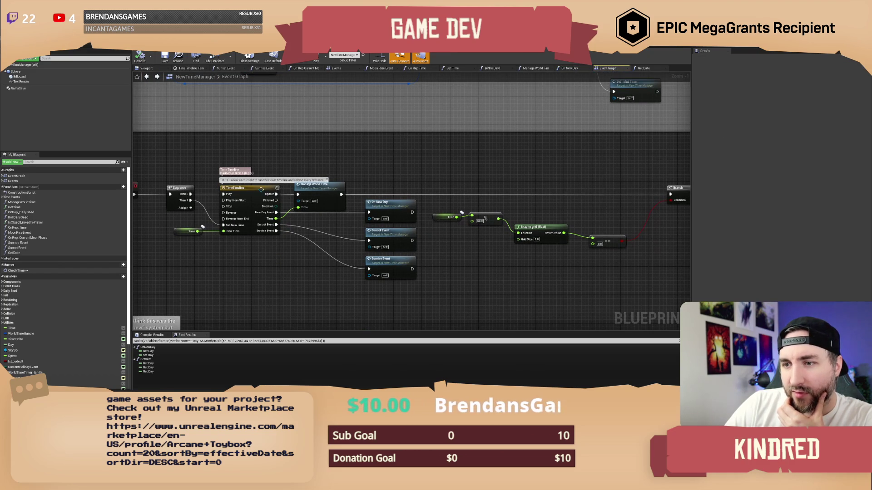
Step: Check the TimeTimeline curves and the Viewport, then reopen the On New Day graph
double_click(258, 189)
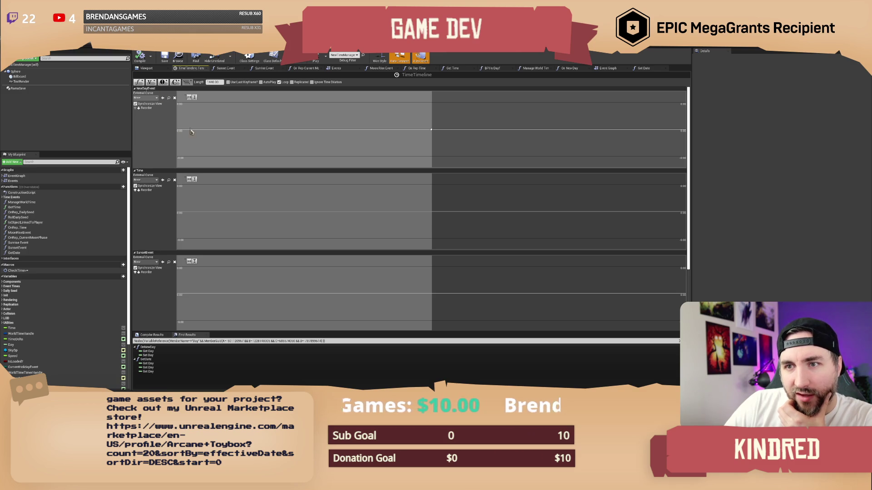
left_click(146, 68)
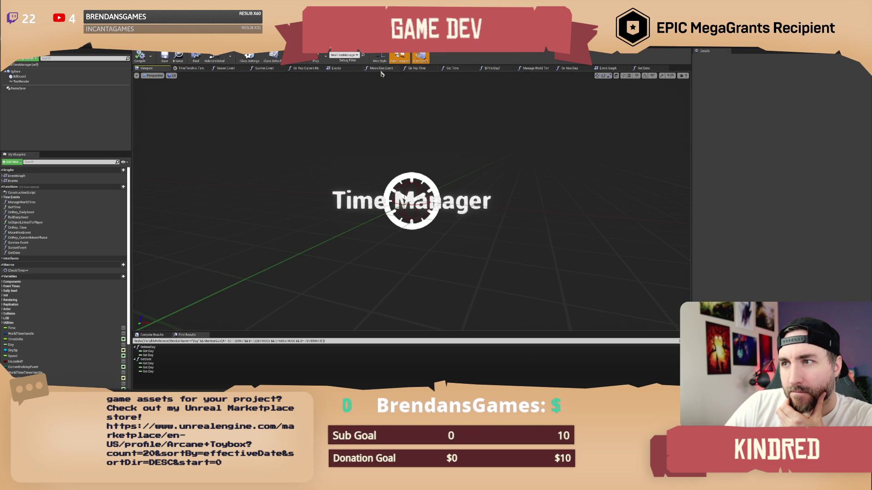
left_click(608, 68)
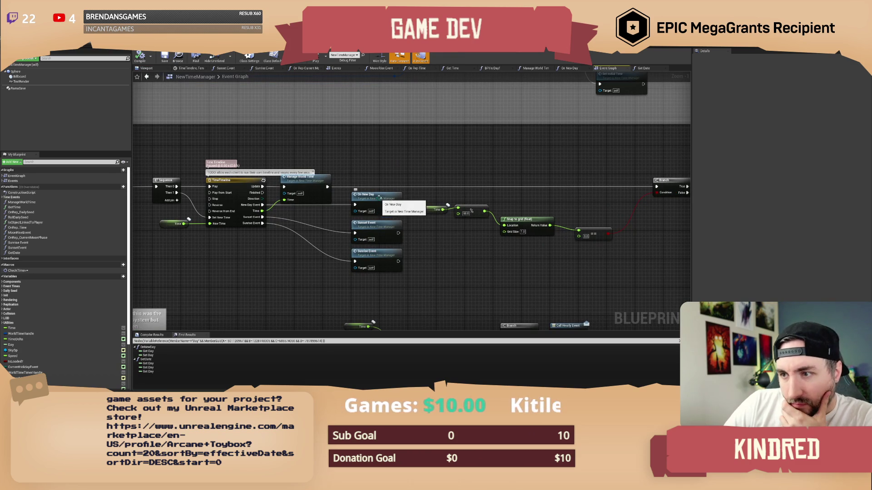
double_click(379, 196)
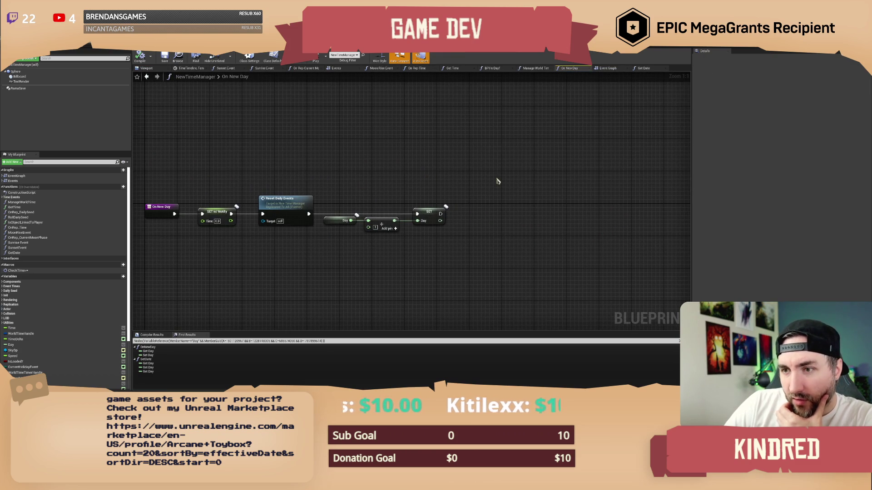
Step: Drop a Get Date call into On New Day, open it, and select the Day of the year nodes
left_click_drag(480, 179, 380, 214)
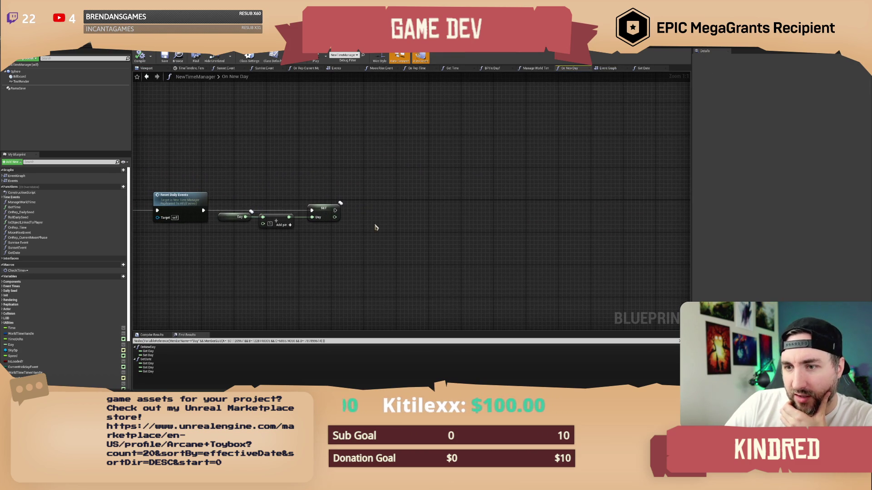
mouse_move(14, 252)
left_mouse_down()
mouse_move(383, 246)
mouse_move(366, 231)
mouse_move(399, 229)
mouse_move(412, 213)
mouse_move(372, 245)
left_mouse_up()
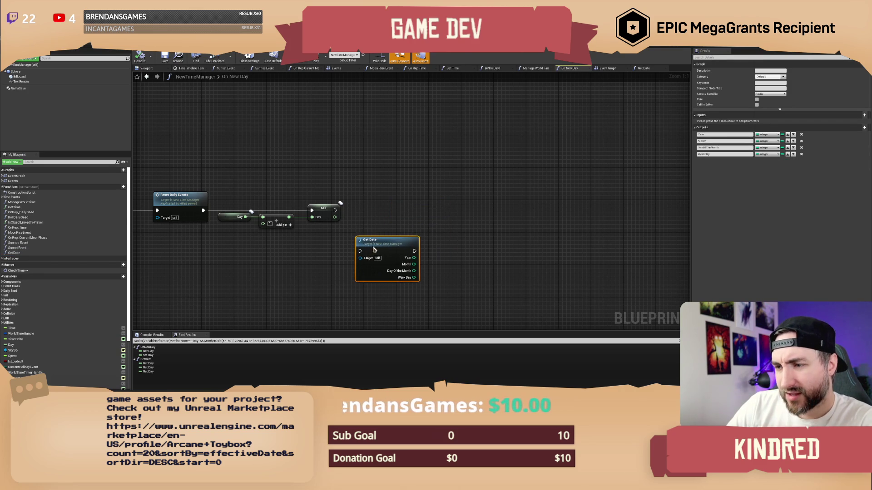
double_click(374, 249)
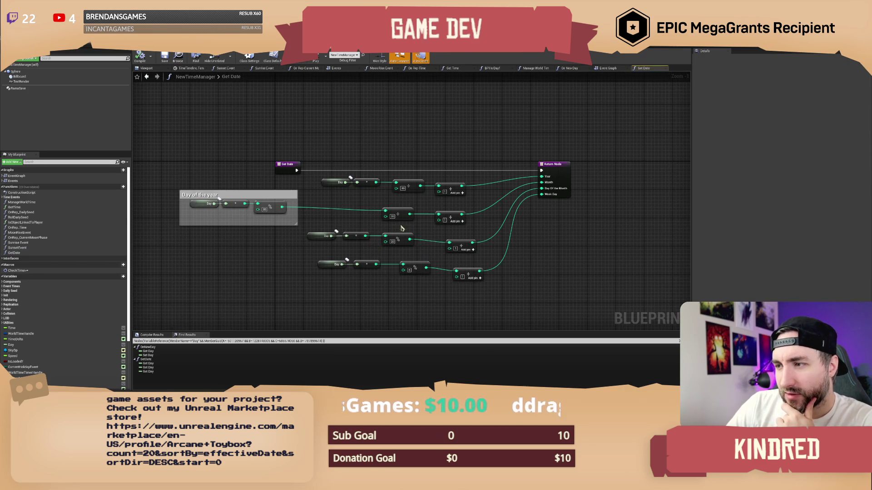
left_click_drag(509, 226, 514, 237)
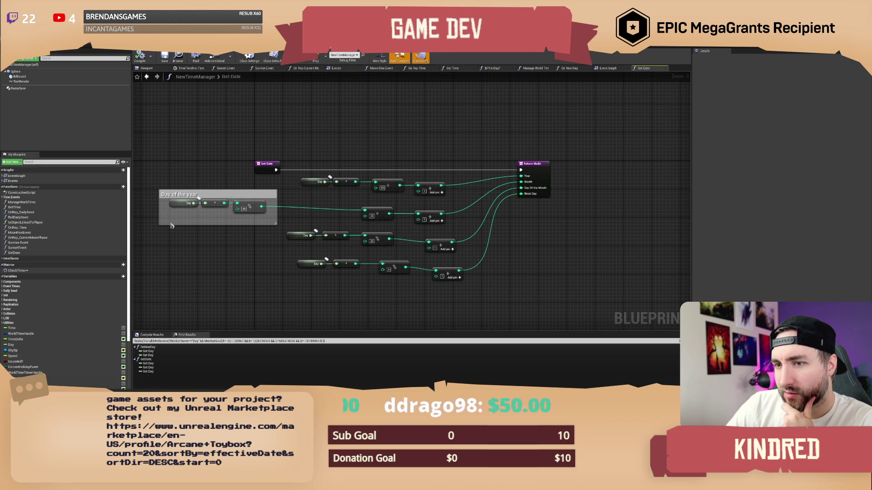
mouse_move(152, 205)
left_mouse_down()
mouse_move(318, 200)
mouse_move(440, 214)
mouse_move(432, 228)
mouse_move(156, 224)
left_mouse_up()
Step: Replace the Get Date node with the pasted day calculation chain plus an integer == check
left_click(147, 77)
key("Delete")
key("ctrl+v")
left_click_drag(472, 239, 553, 281)
left_click_drag(484, 259, 388, 255)
mouse_move(257, 237)
left_mouse_down()
mouse_move(463, 269)
mouse_move(374, 243)
mouse_move(405, 225)
left_mouse_up()
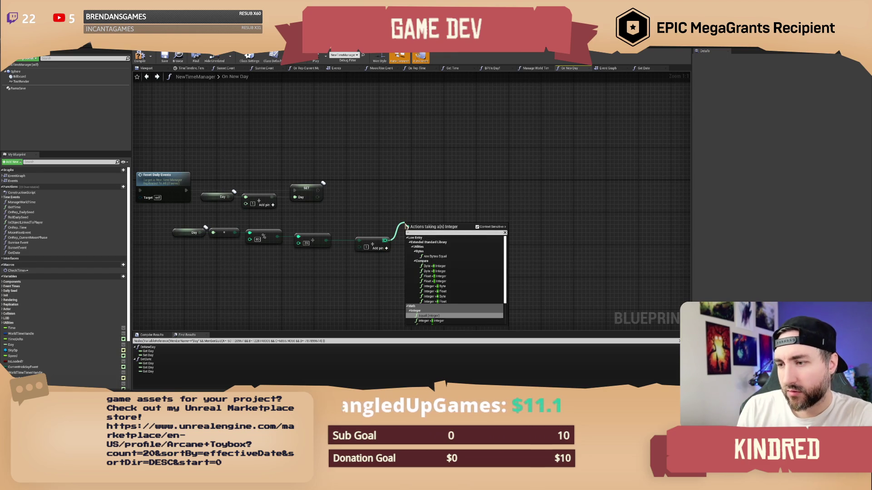
key("Return")
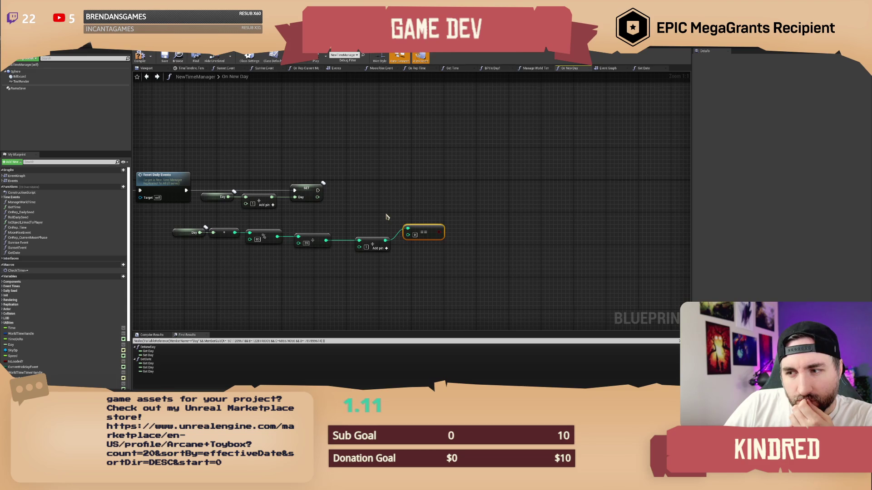
Step: Rearrange the math nodes, delete the extra Add node, and wire ÷ straight into ==
left_click_drag(385, 217, 349, 254)
left_click_drag(422, 233, 406, 232)
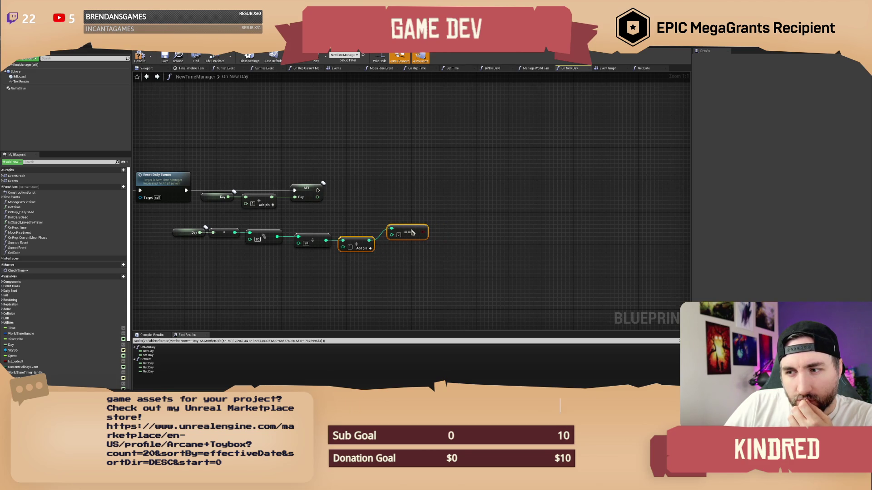
left_click(380, 222)
mouse_move(211, 218)
left_mouse_down()
mouse_move(267, 223)
mouse_move(364, 212)
left_mouse_up()
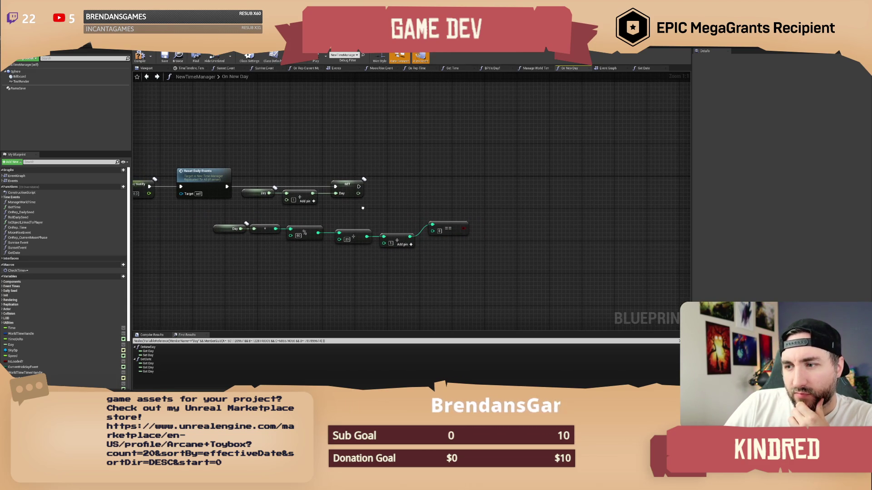
mouse_move(236, 217)
left_mouse_down()
mouse_move(470, 257)
mouse_move(412, 237)
left_mouse_up()
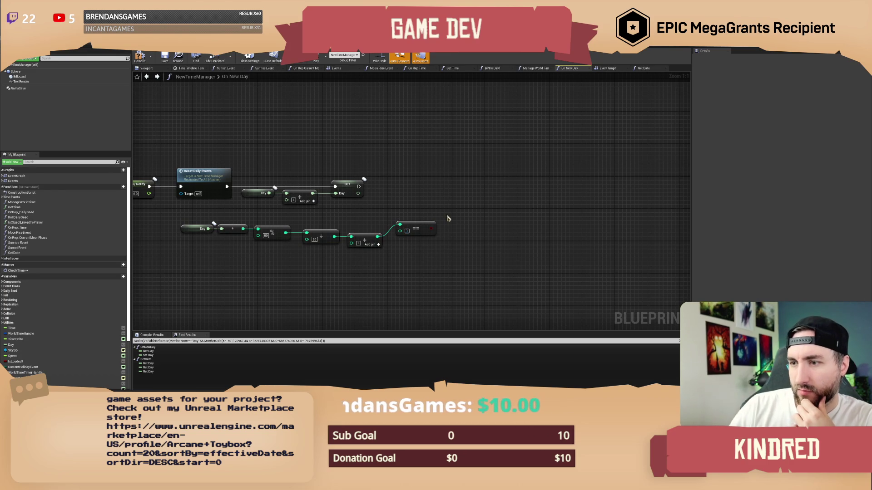
left_click(372, 247)
key("Delete")
left_click_drag(422, 228, 402, 236)
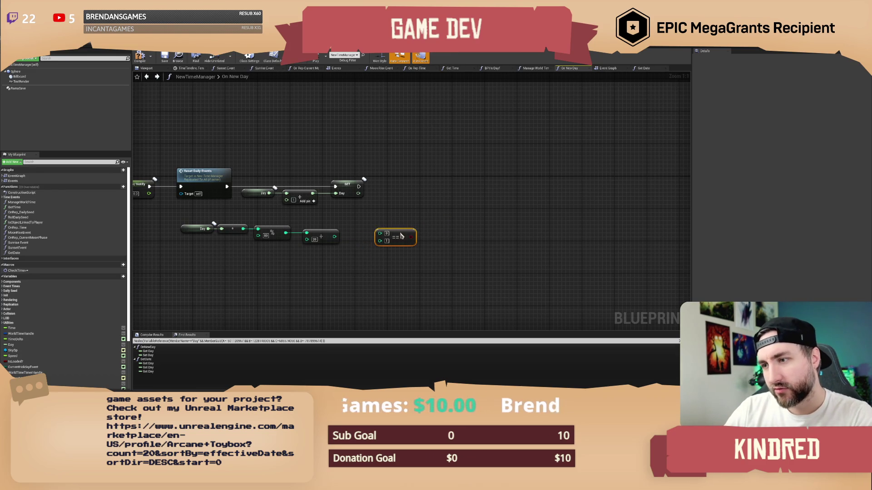
mouse_move(320, 236)
left_mouse_down()
mouse_move(396, 237)
mouse_move(376, 240)
left_mouse_up()
Step: Comment the five math nodes 'Is it the first day of a month?' and compile
mouse_move(398, 270)
left_mouse_down()
mouse_move(301, 232)
mouse_move(206, 224)
mouse_move(210, 232)
left_mouse_up()
type("cIs it t")
type("day of a month?")
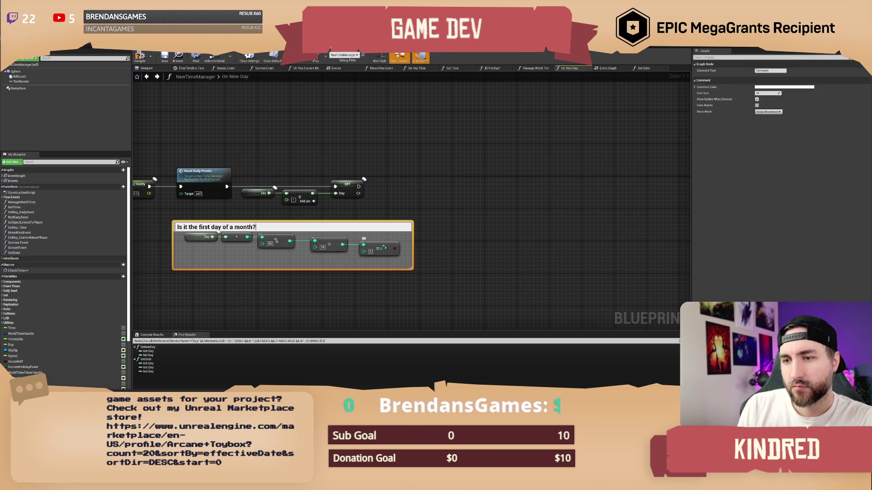
key("Return")
left_click(407, 189)
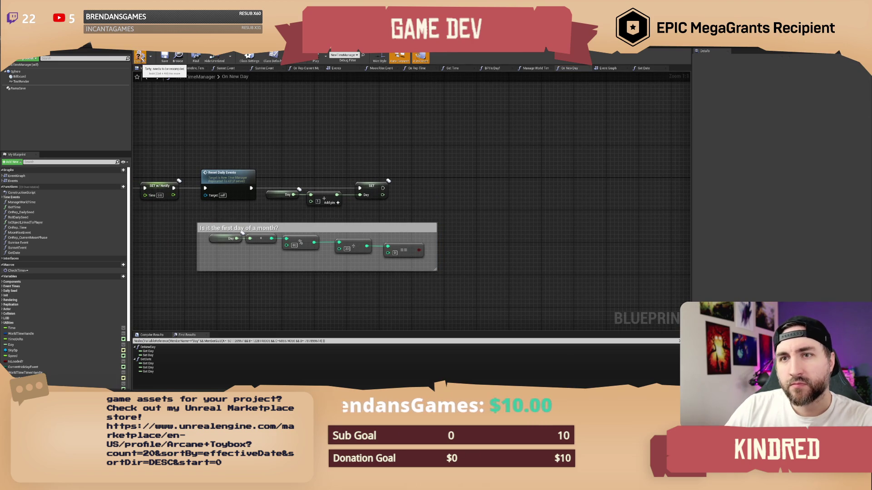
left_click(165, 58)
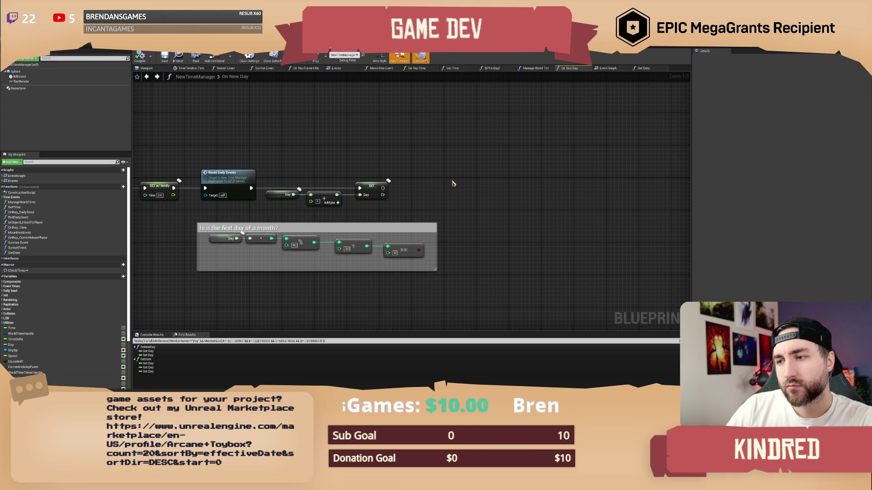
left_click_drag(456, 207, 434, 206)
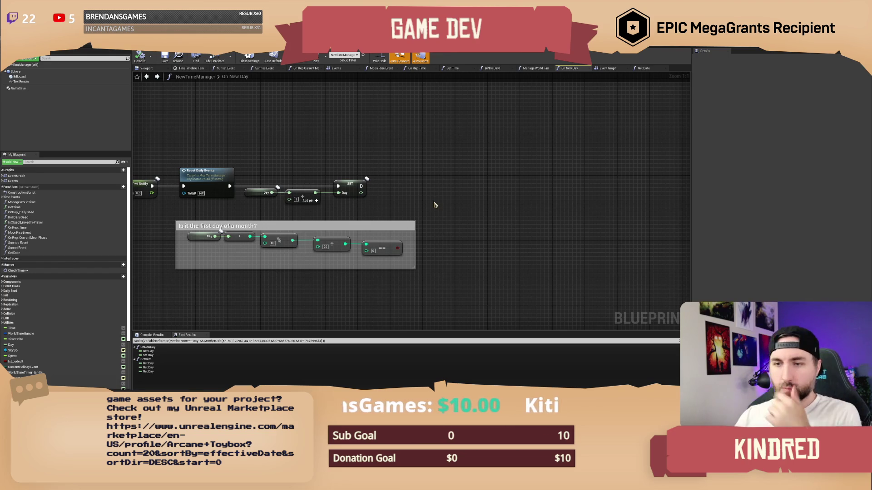
mouse_move(450, 214)
left_mouse_down()
mouse_move(428, 212)
mouse_move(434, 203)
left_mouse_up()
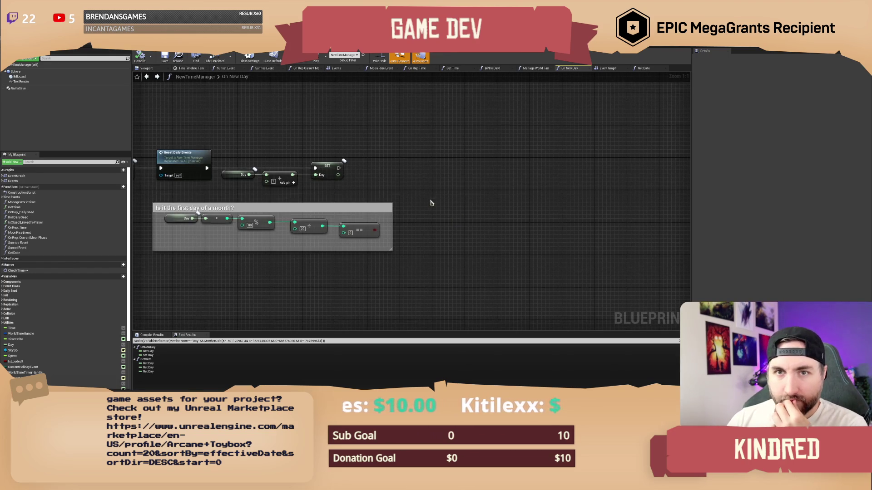
left_click(121, 187)
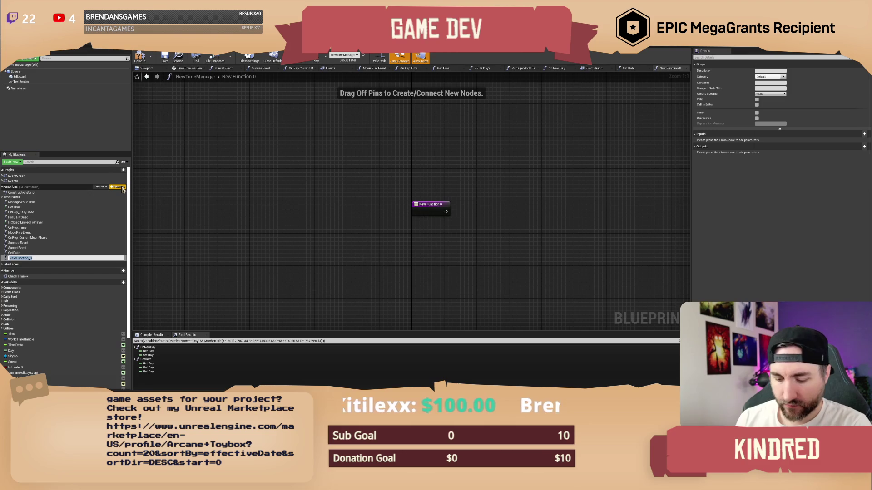
type("Ran")
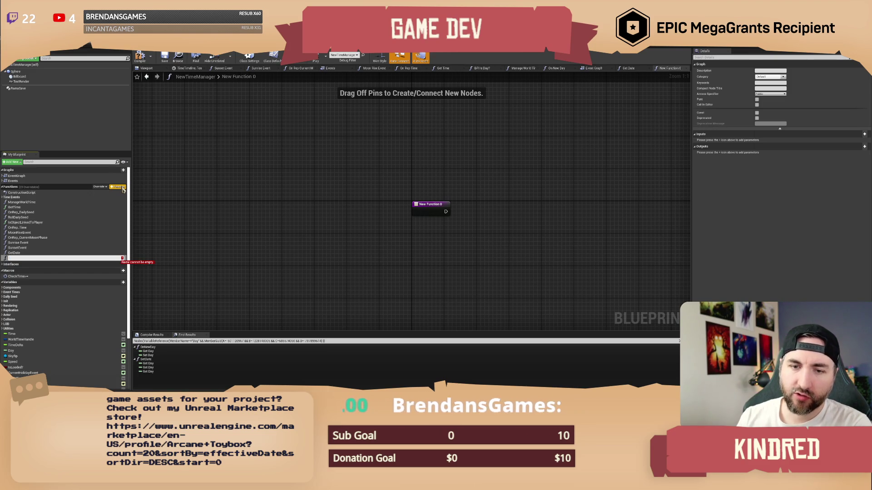
key("Escape")
left_click(21, 232)
left_click(20, 258)
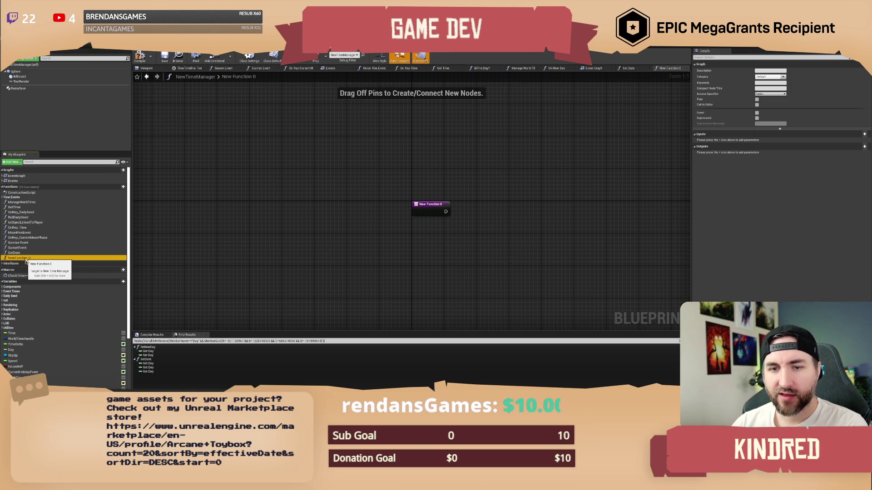
key("Delete")
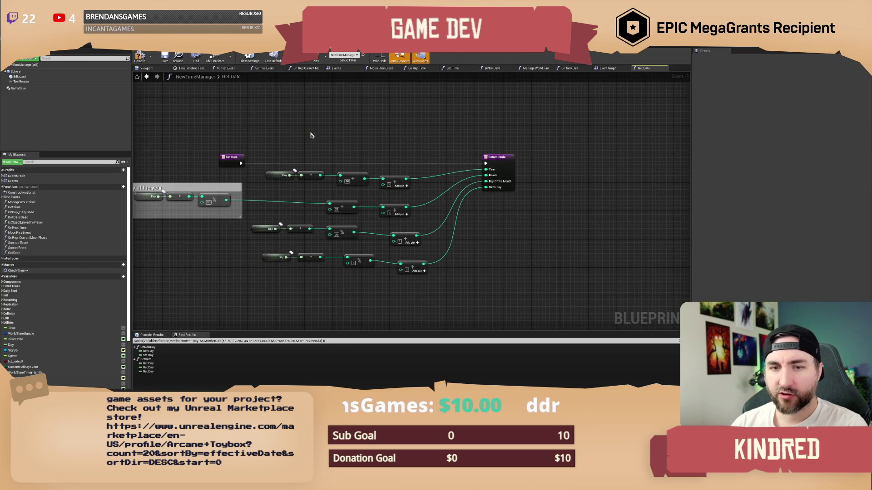
left_click(606, 69)
mouse_move(524, 160)
left_mouse_down()
mouse_move(363, 157)
mouse_move(408, 198)
left_mouse_up()
left_click_drag(383, 160, 394, 173)
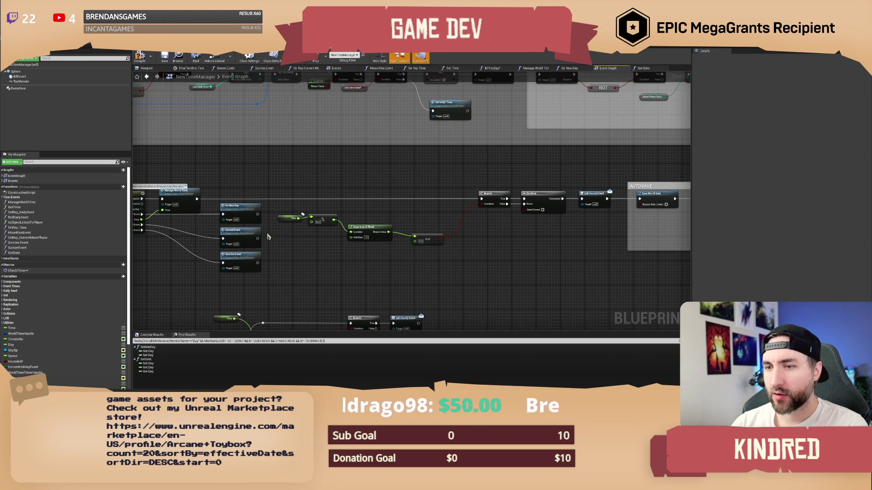
double_click(242, 208)
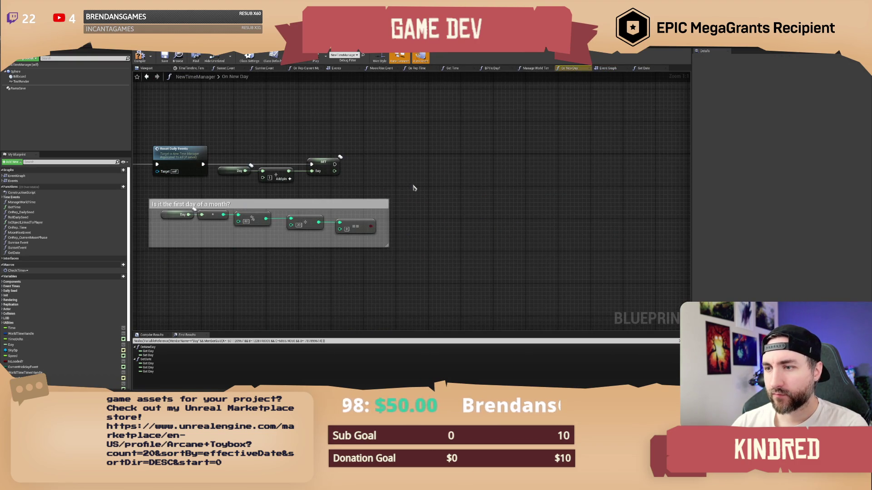
Step: Add a Branch driven by the == result and wire the Day SET into it
left_click_drag(380, 233, 411, 194)
type("branch")
key("Return")
mouse_move(345, 170)
left_mouse_down()
mouse_move(413, 198)
mouse_move(445, 167)
left_mouse_up()
left_click(450, 154)
left_click_drag(457, 199, 410, 210)
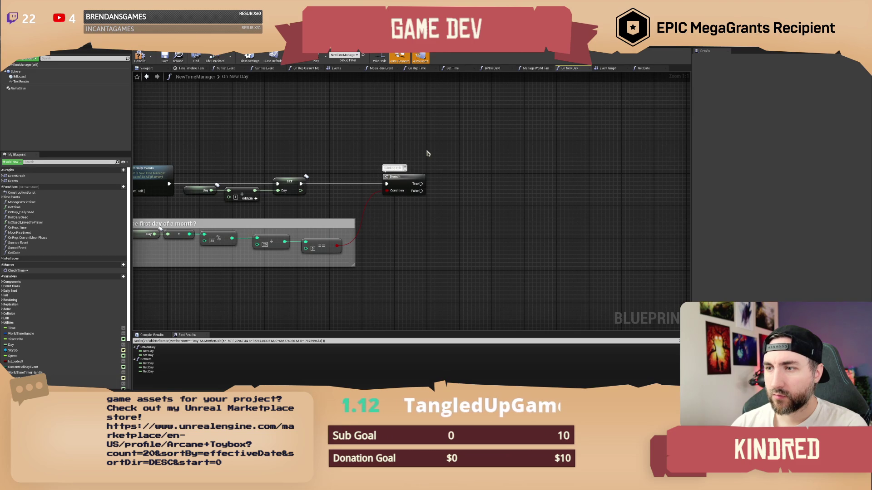
Step: Note the Branch 'New month - Randomize events', compile, and return to the level editor
type("New month")
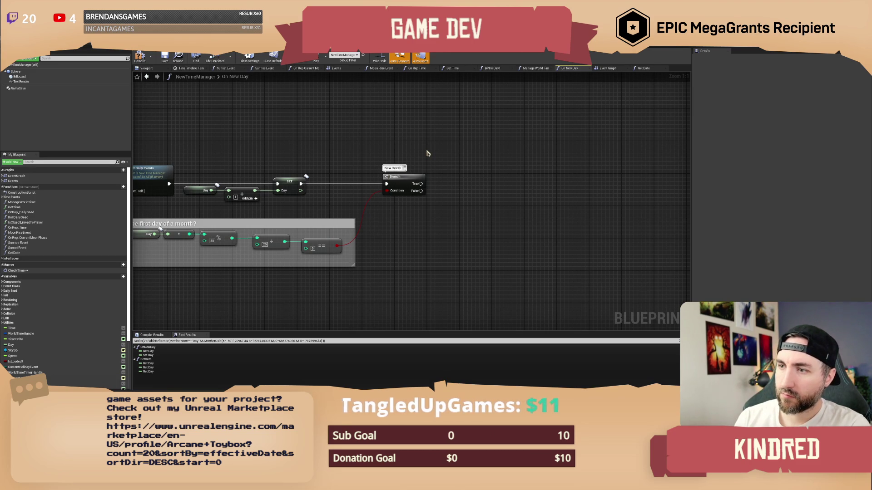
type(" - Randomize e")
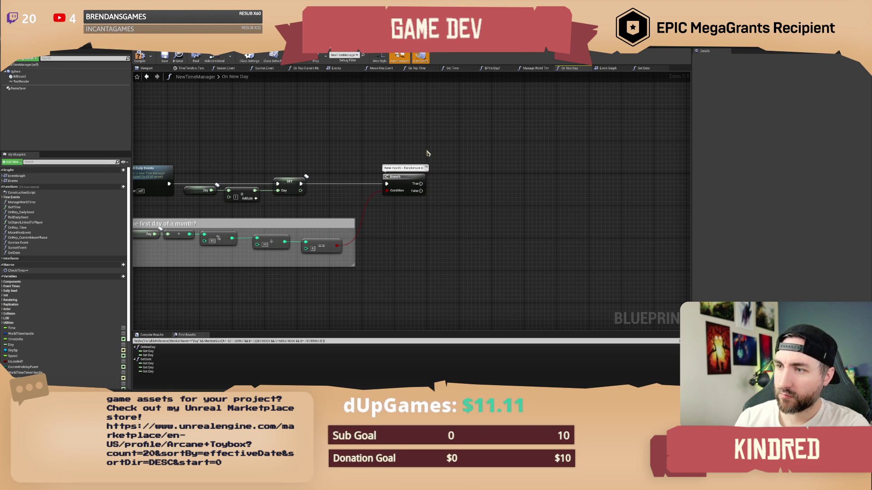
type("vents")
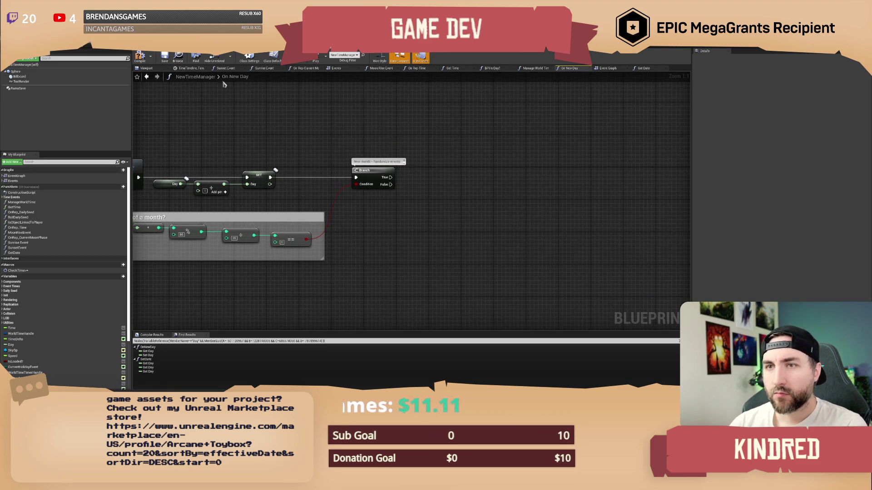
left_click(139, 57)
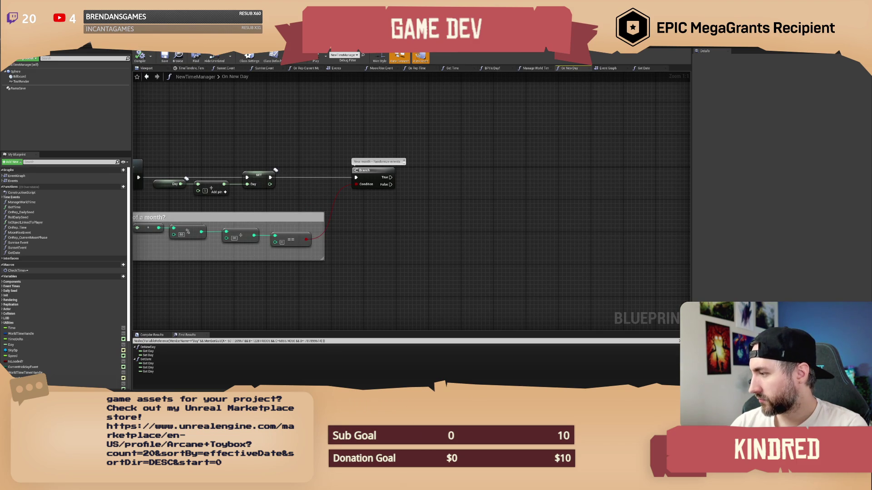
mouse_move(465, 166)
left_mouse_down()
mouse_move(407, 204)
mouse_move(350, 214)
mouse_move(358, 223)
left_mouse_up()
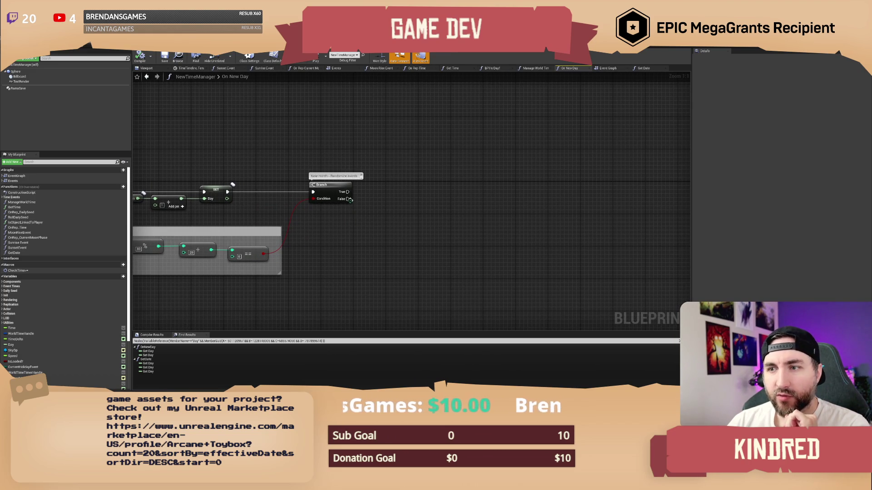
left_click_drag(404, 241, 393, 242)
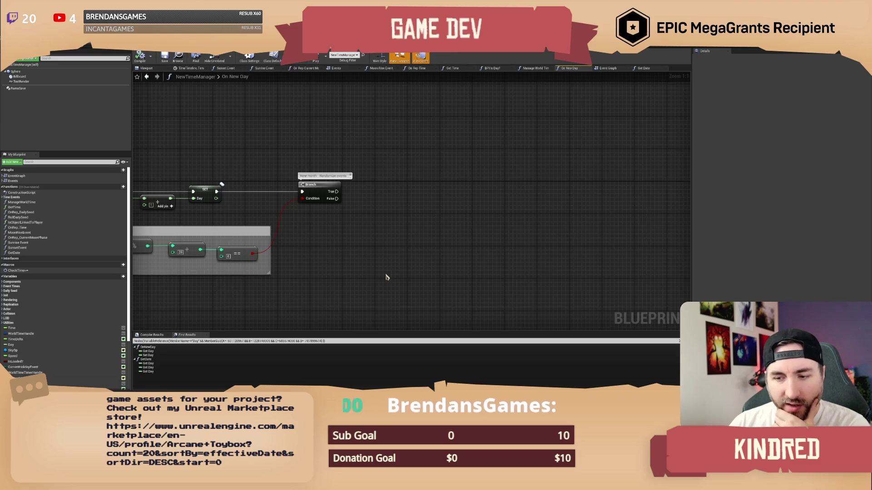
key("alt+Tab")
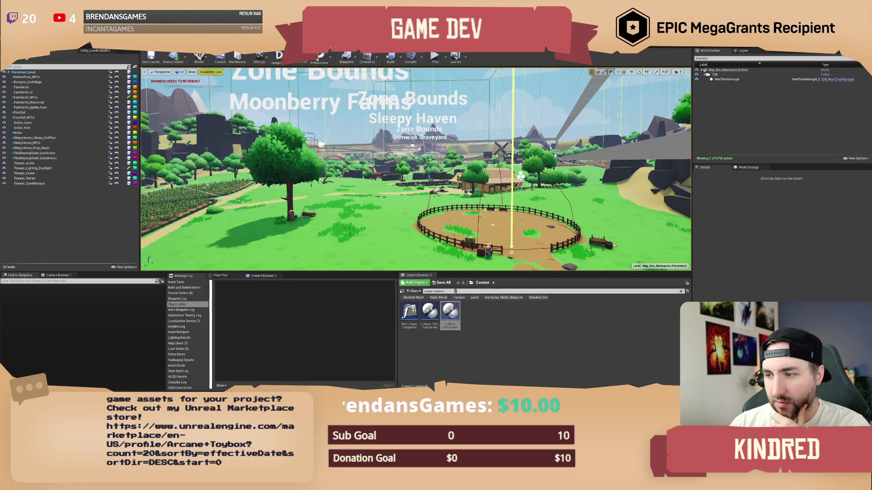
Step: Search the Content Browser for 'gl' and open BP_GlobalEventManager
type("global event")
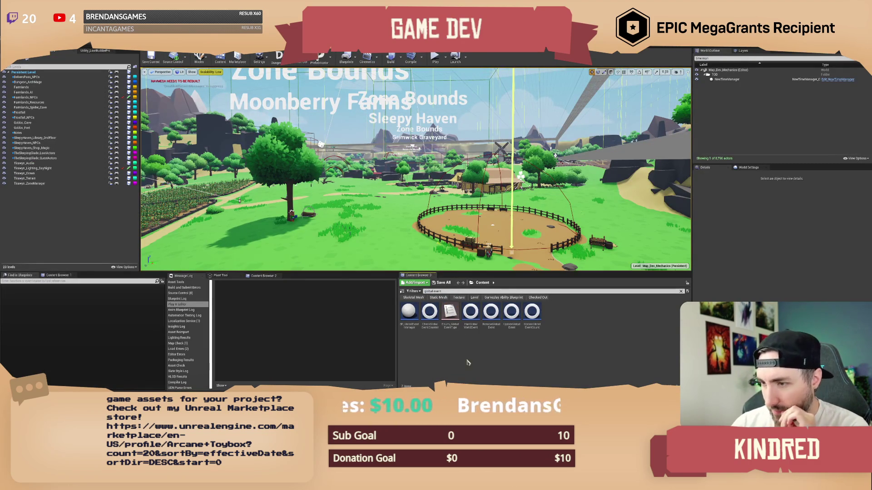
double_click(408, 313)
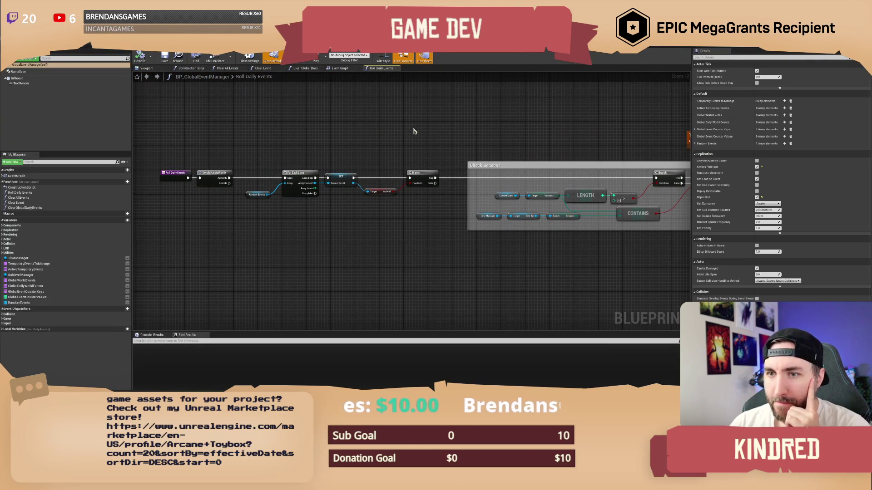
Step: Bring the For Each Loop chain into view and inspect the Random Events variable's default
left_click_drag(606, 135, 431, 131)
scroll(432, 131, "up", 1)
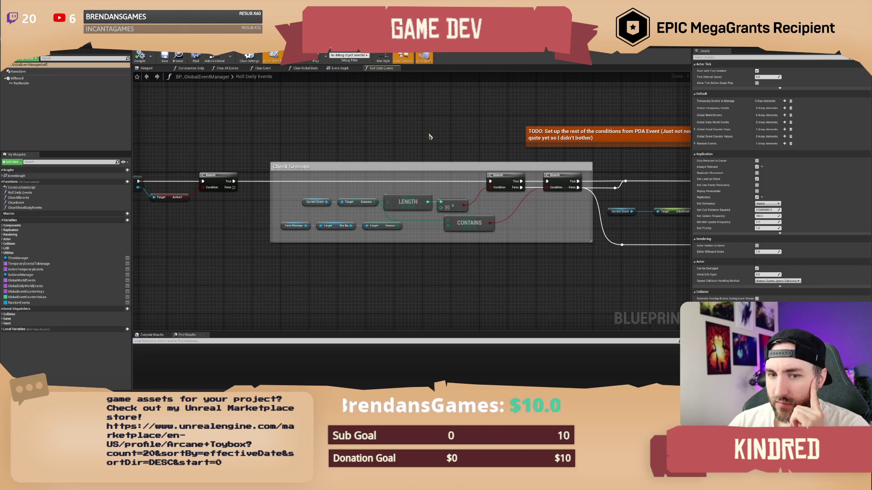
left_click_drag(430, 136, 412, 139)
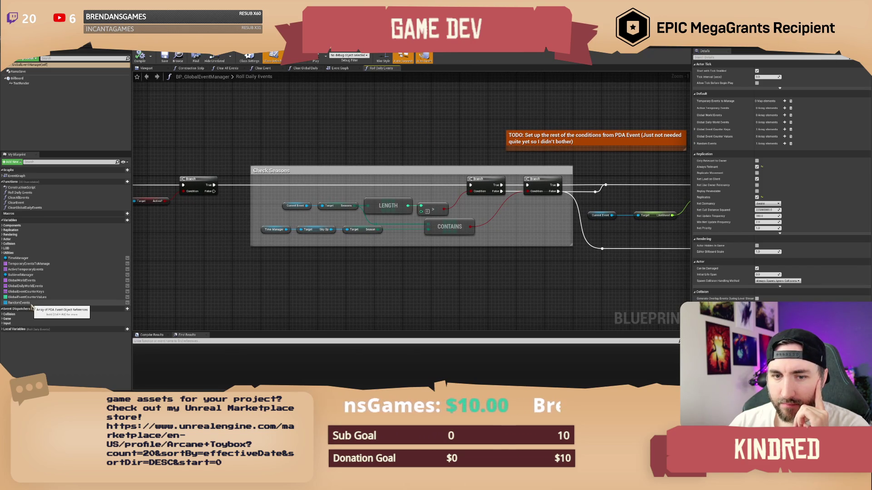
left_click_drag(430, 270, 671, 273)
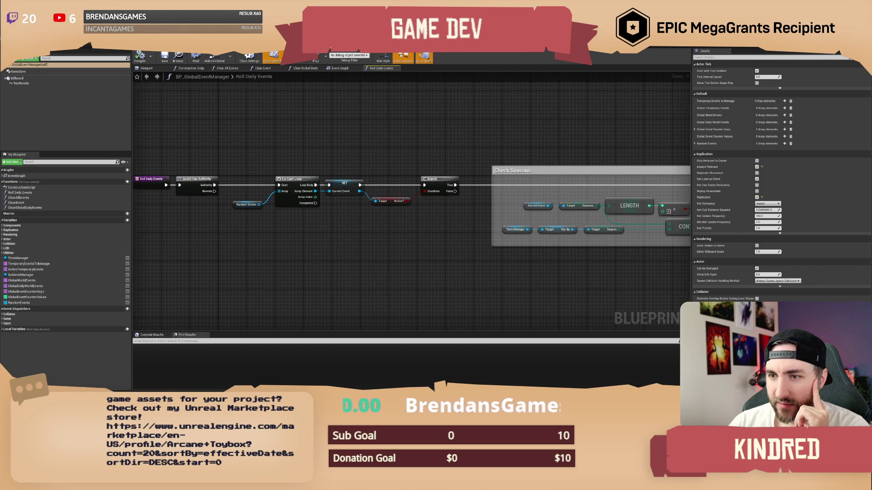
left_click_drag(295, 257, 330, 265)
left_click(288, 215)
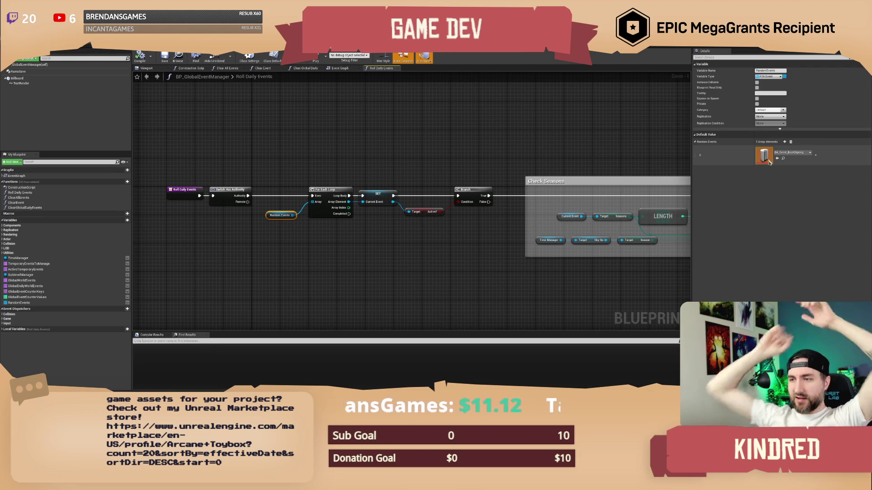
left_click(318, 152)
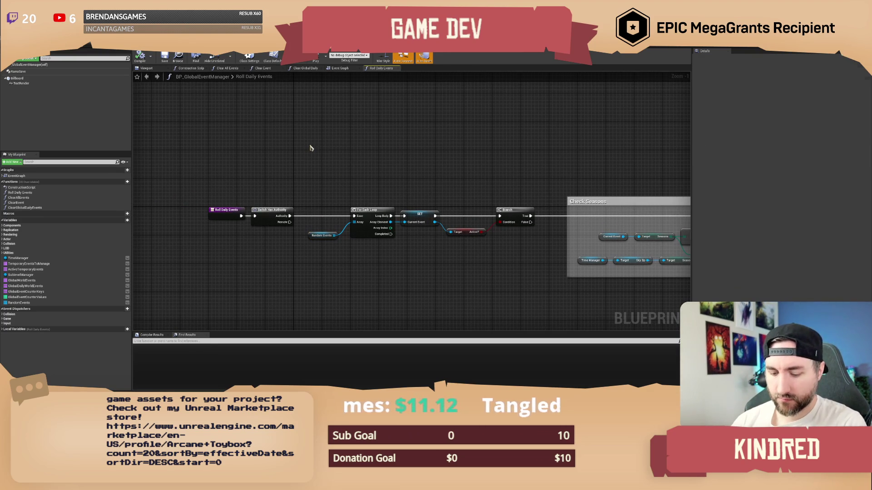
Step: Comment that non-calendar daily events are randomized once per month, then saved
type("cThi")
type("s is on")
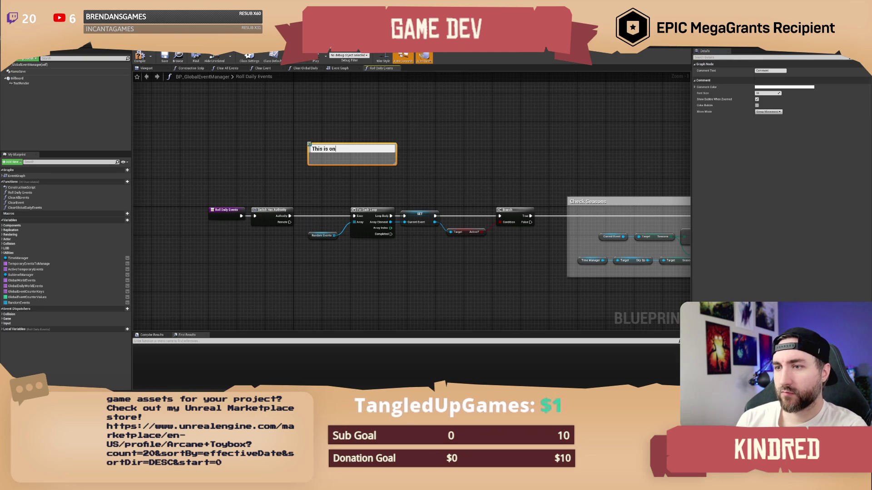
key("BackSpace")
key("BackSpace")
key("BackSpace")
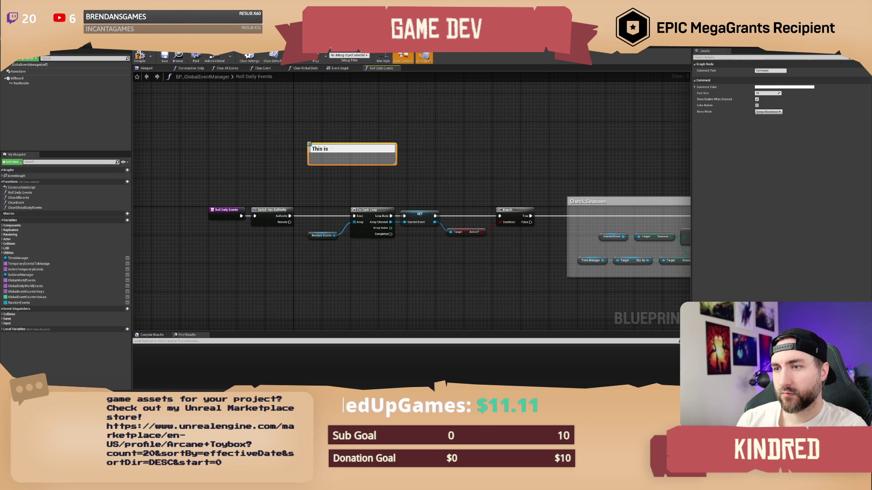
type(" a daily ")
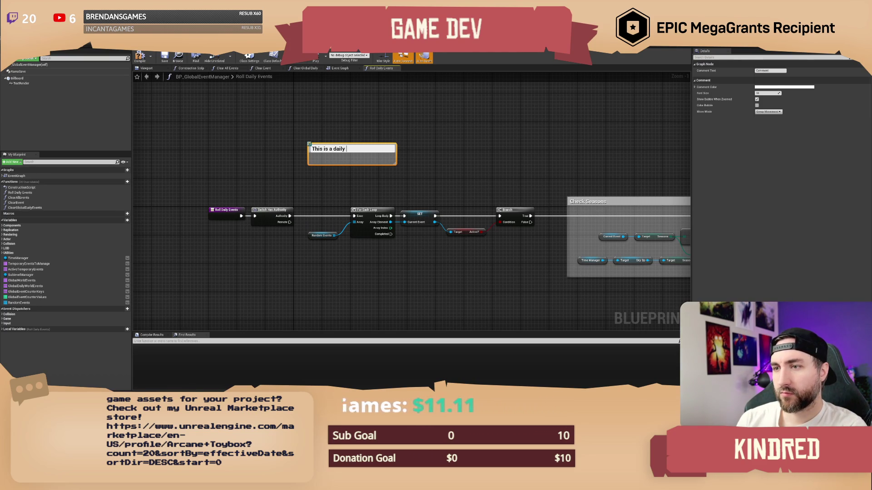
type("event system for events that don't show up on")
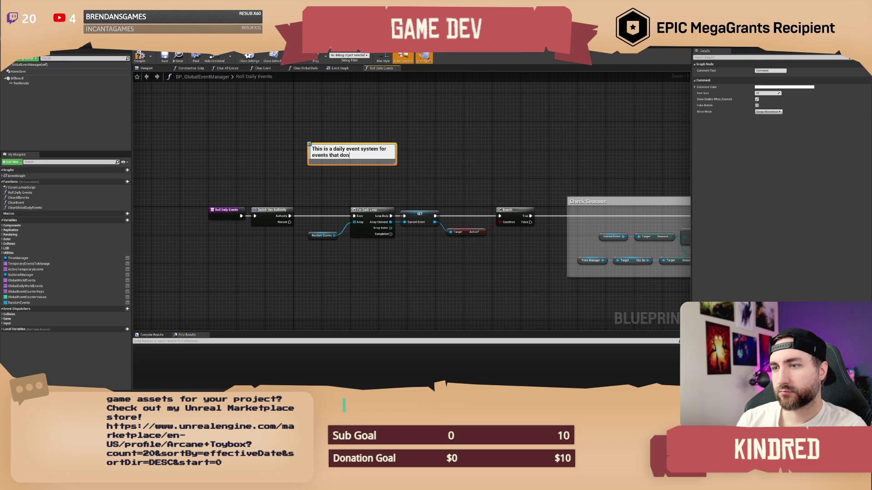
type(" the")
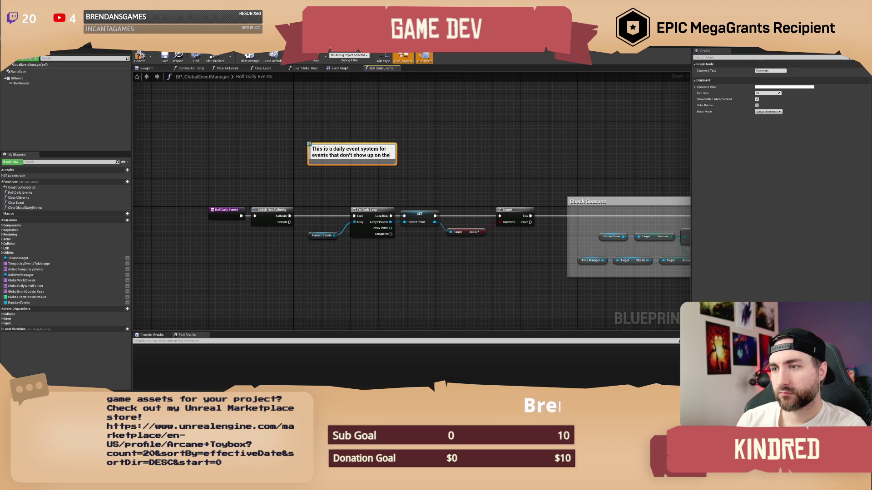
type(" clandar")
type("t system is handled")
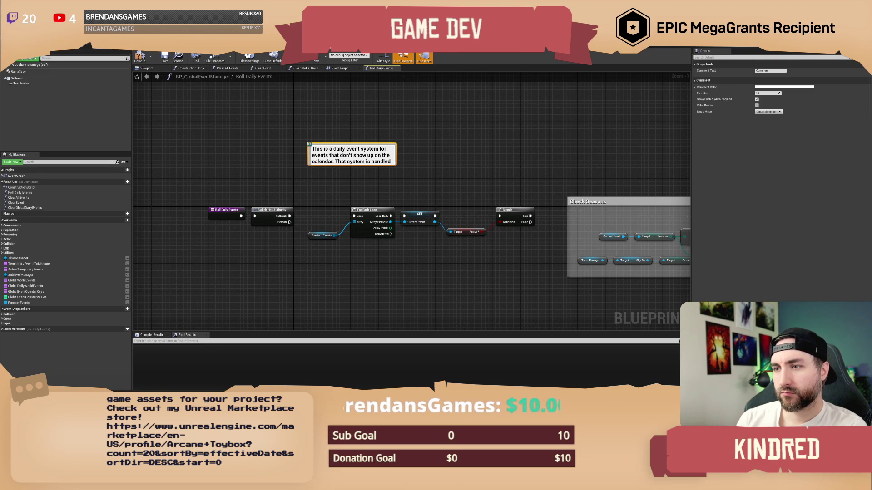
key("BackSpace")
key("BackSpace")
key("BackSpace")
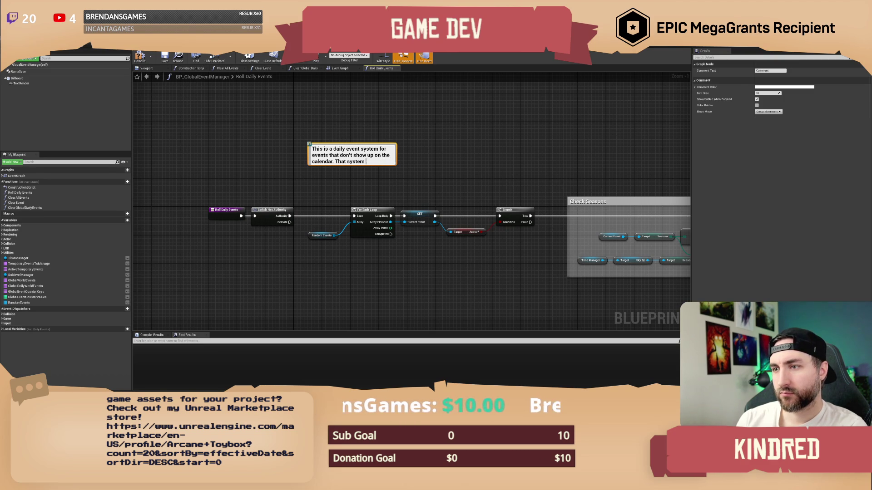
type("needs tobe randomized on")
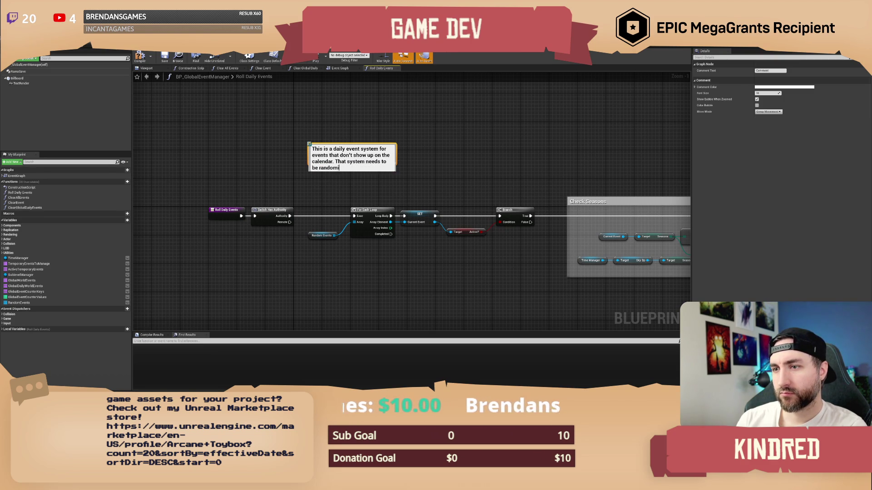
type("ce per ")
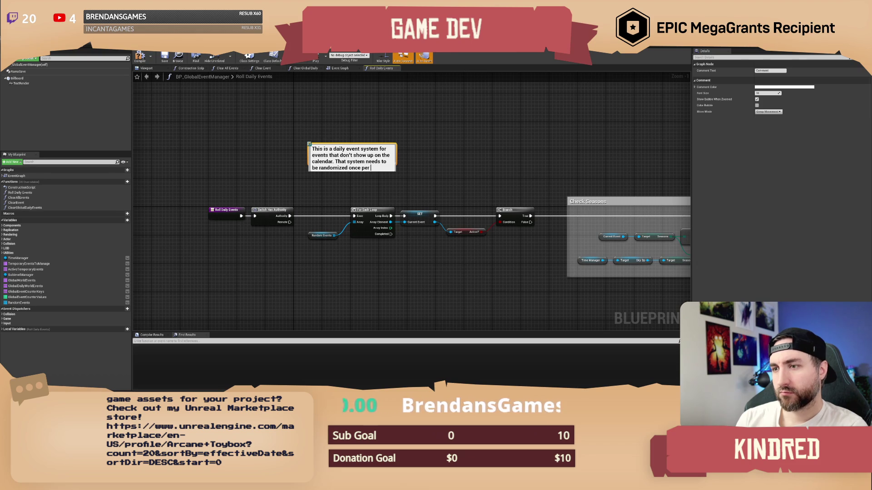
type("month")
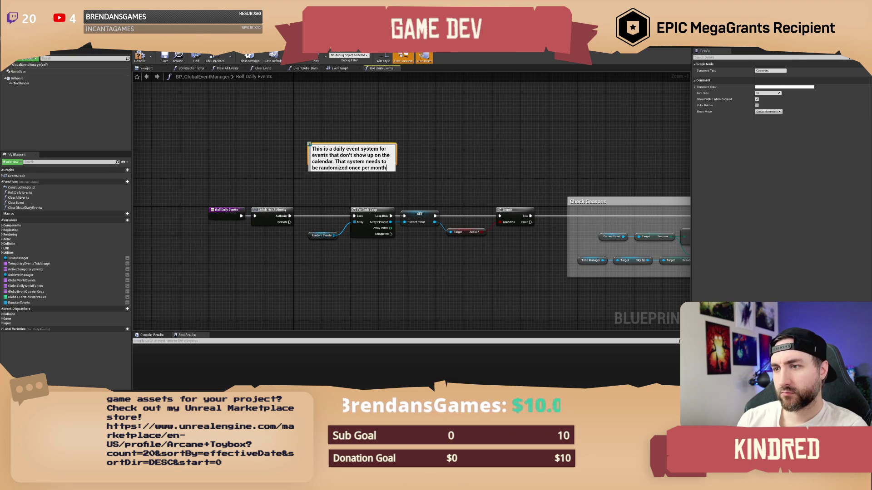
type(", then saved and")
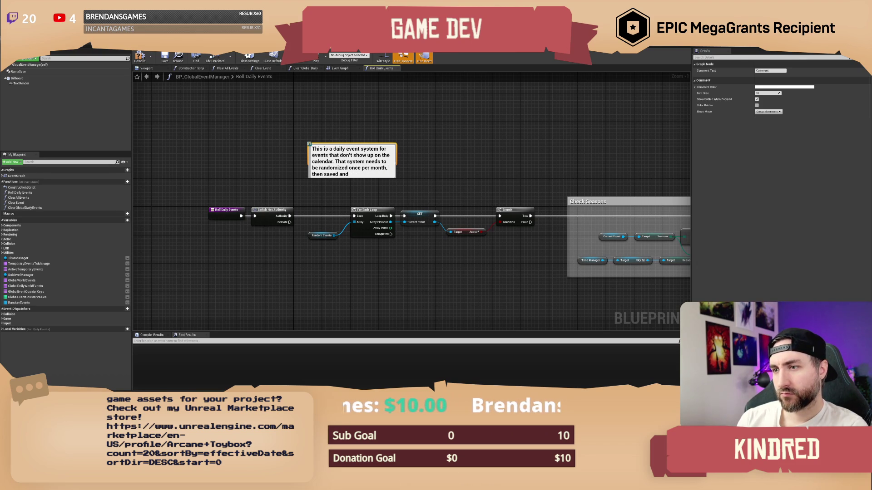
left_click(359, 132)
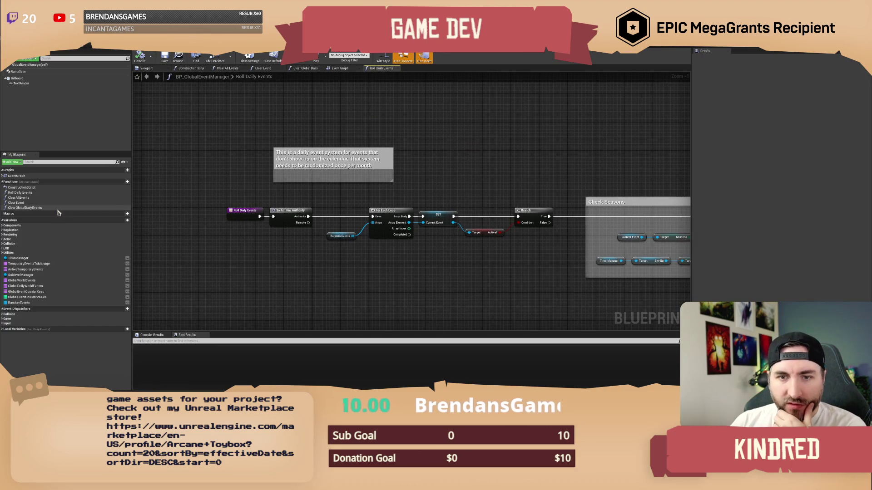
left_click(128, 182)
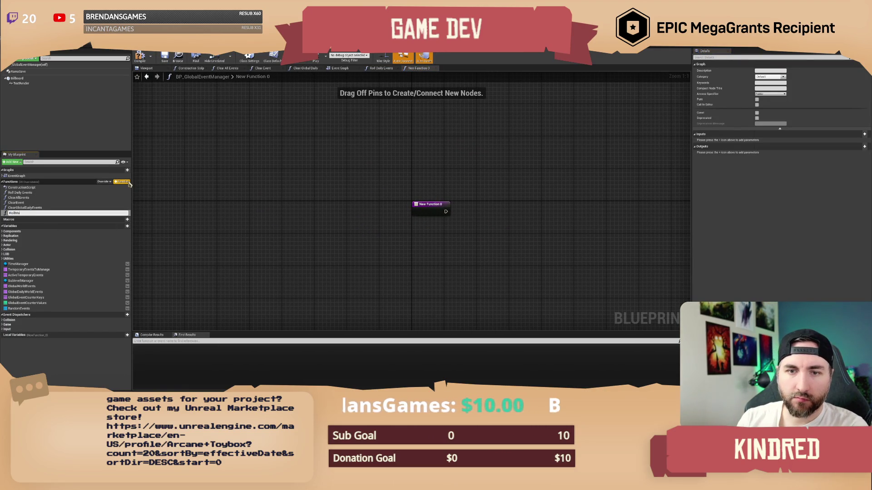
Step: Name the new function RollNewCalendarMonth and shift its empty graph into view
key("BackSpace")
key("BackSpace")
key("BackSpace")
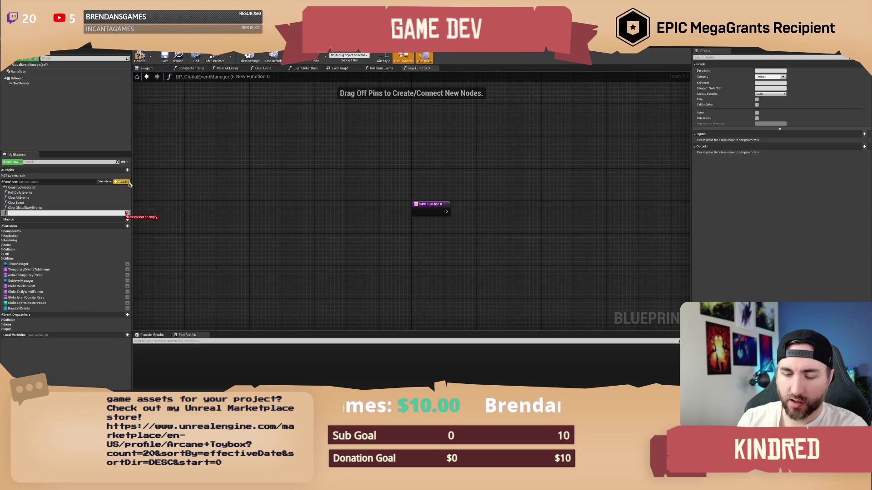
type("RollNewCalend")
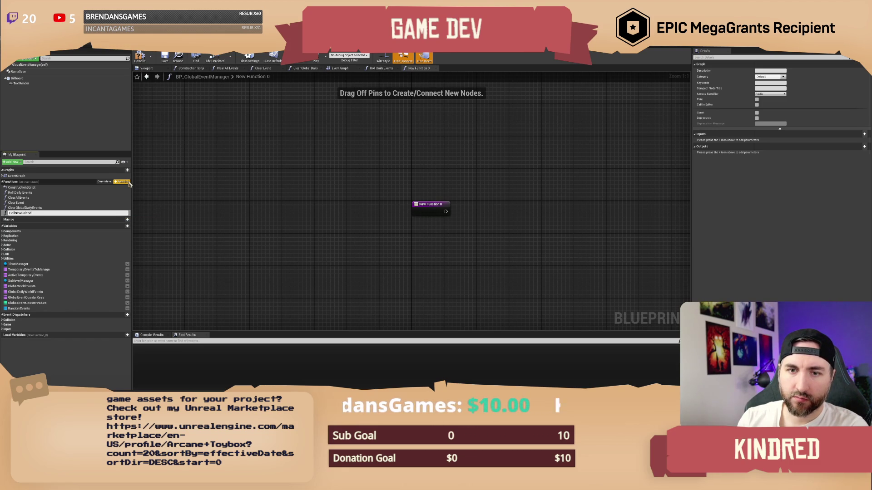
key("Return")
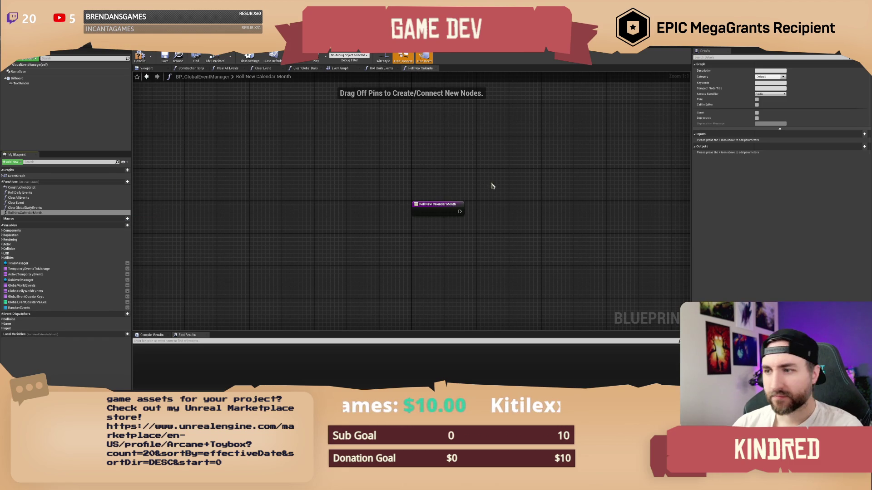
left_click_drag(484, 186, 328, 179)
left_click_drag(324, 215, 300, 208)
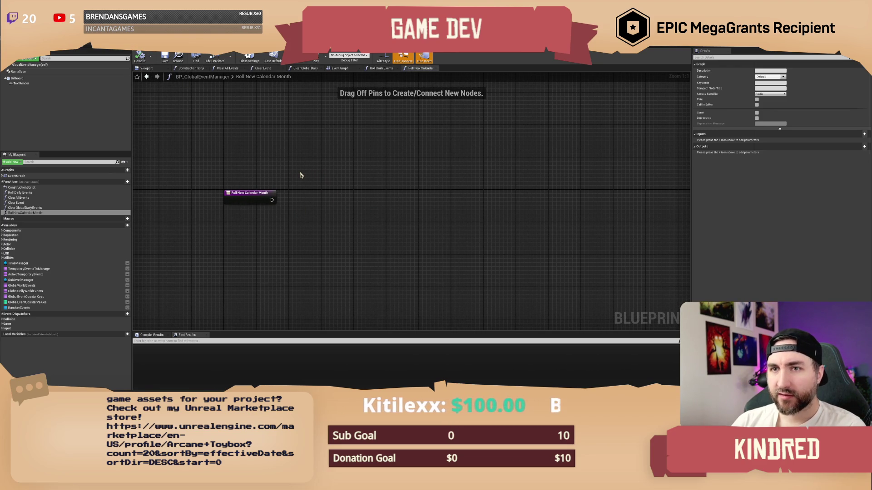
left_click_drag(298, 189, 283, 191)
mouse_move(127, 228)
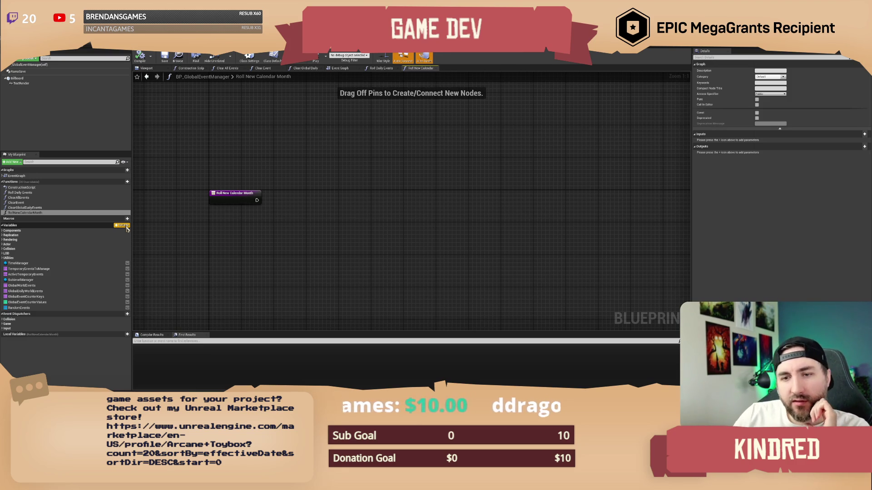
Step: Duplicate the RandomEvents variable and name the copy CalendarEvents
left_click_drag(236, 156, 255, 144)
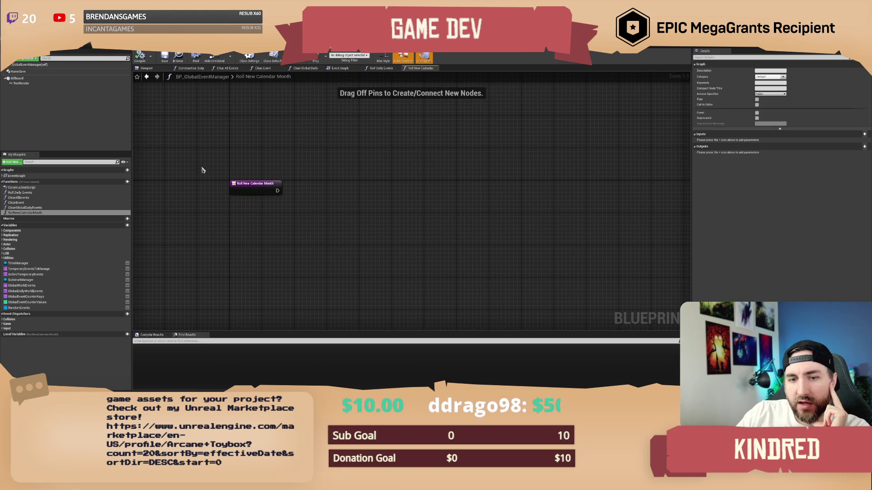
left_click(19, 308)
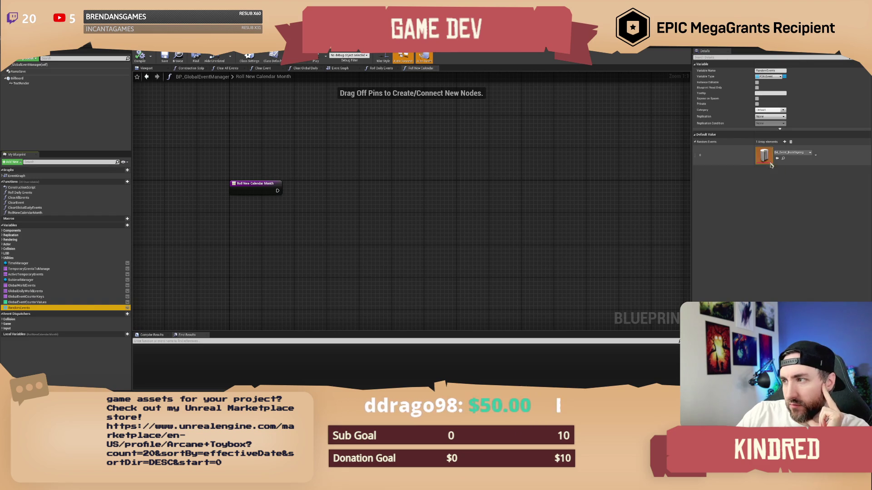
right_click(38, 309)
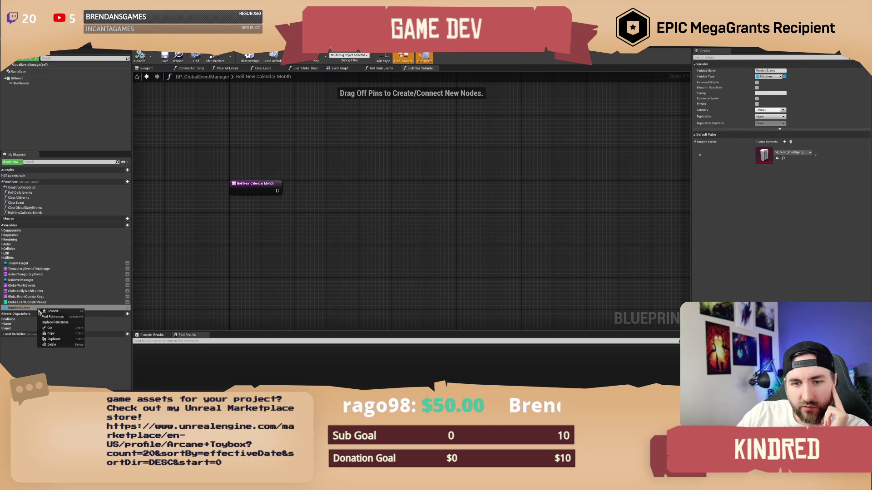
left_click(57, 339)
type("R")
key("BackSpace")
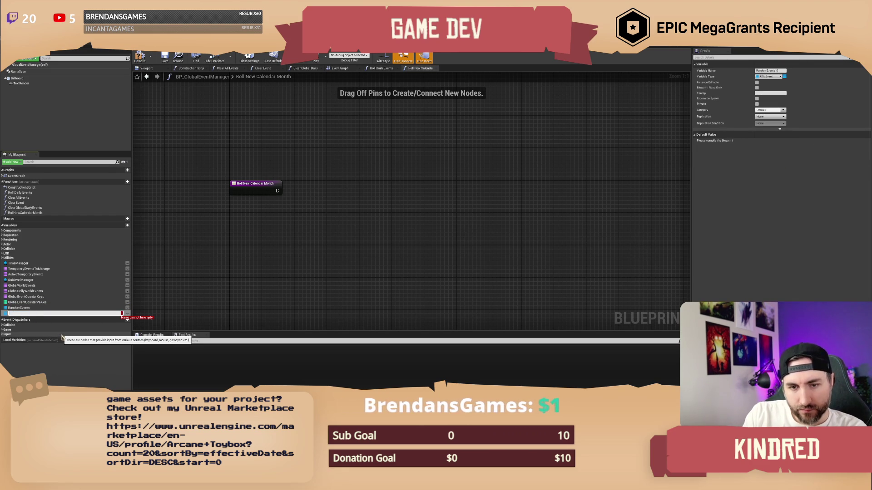
type("CalendarEve")
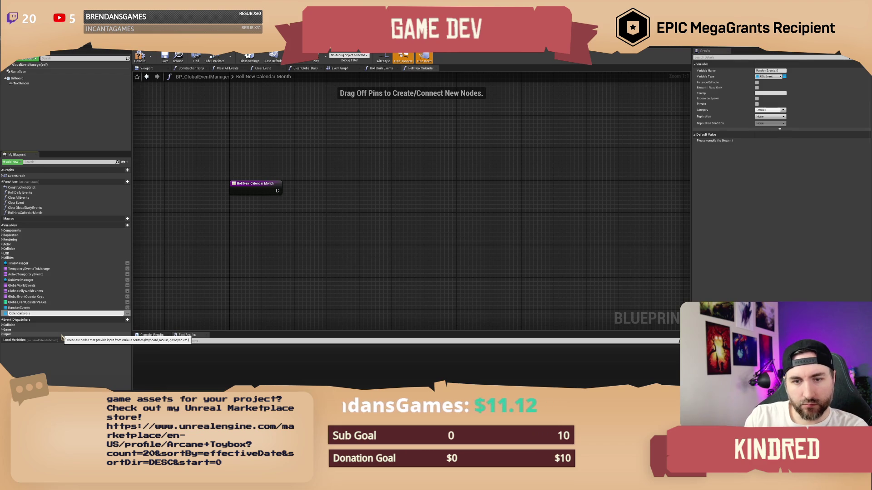
type("nts")
key("Return")
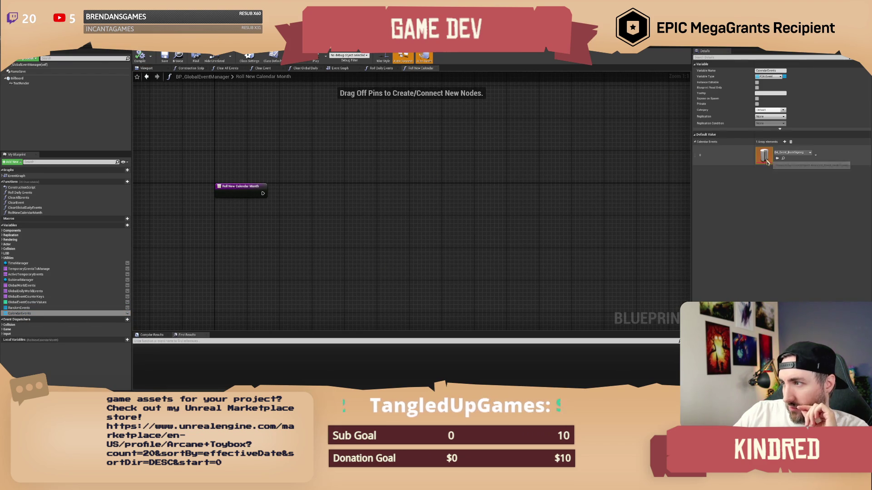
Step: Open the Book Signing event data asset from the CalendarEvents default value
double_click(766, 158)
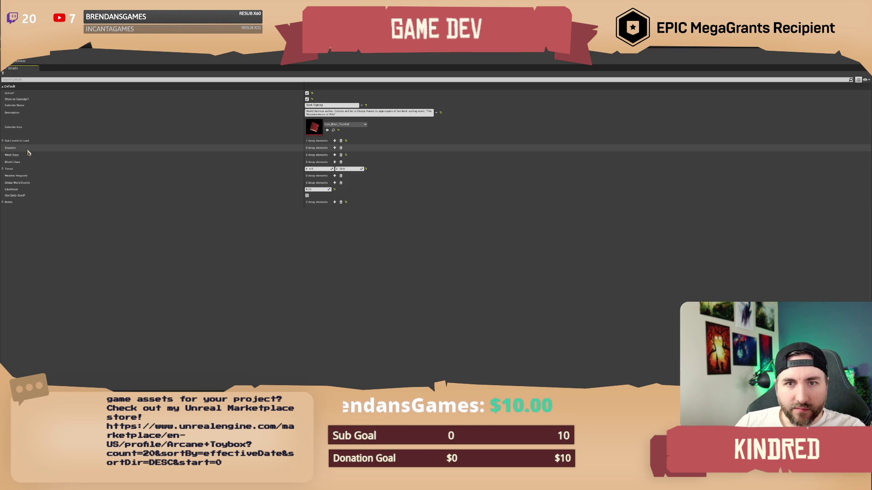
Step: Inspect the Sub Levels to Load array, then leave the Book Signing asset editor
left_click(2, 142)
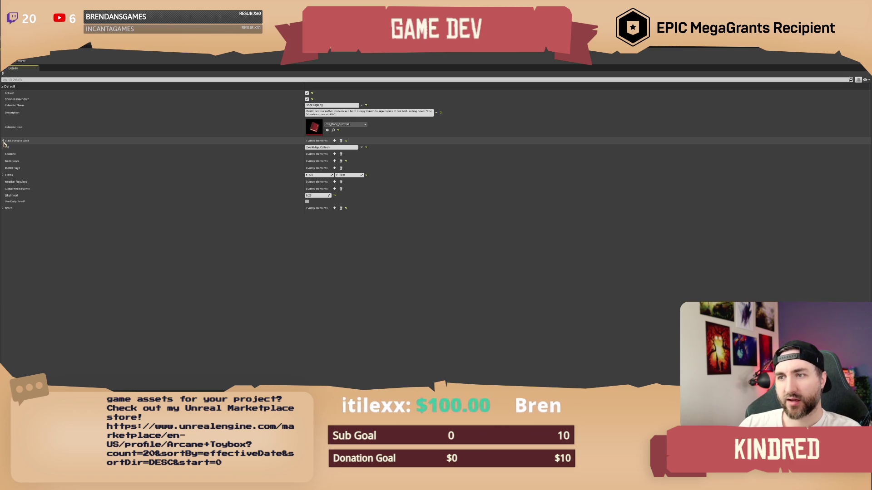
left_click(3, 141)
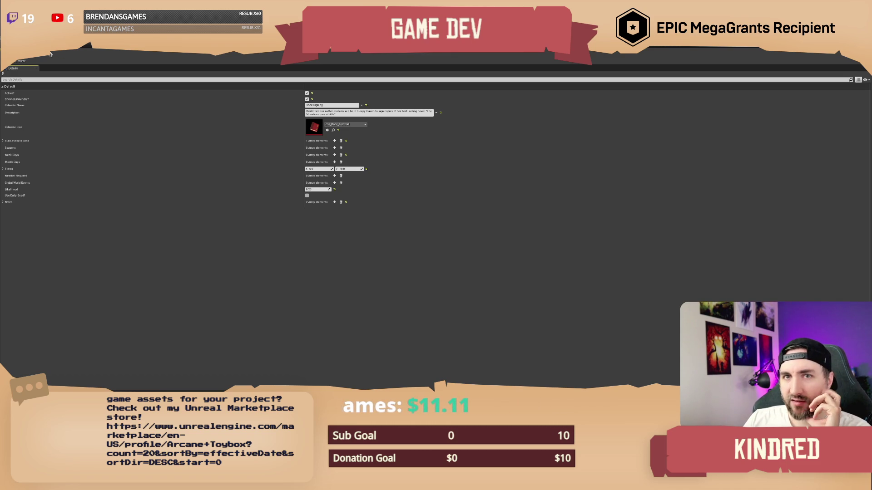
key("alt+Tab")
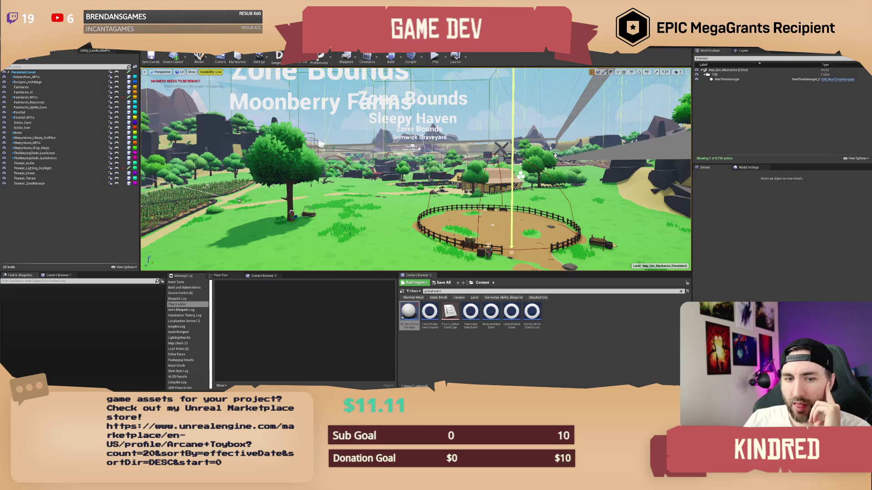
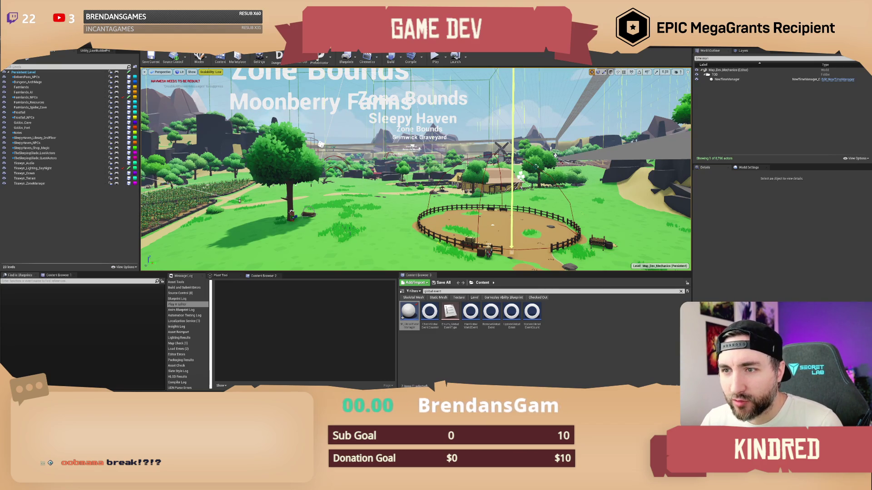
Step: Orbit the level view over the farm toward Sleepy Haven, then switch to the Blueprint editor
mouse_move(415, 182)
left_mouse_down()
mouse_move(363, 209)
mouse_move(436, 200)
mouse_move(404, 200)
left_mouse_up()
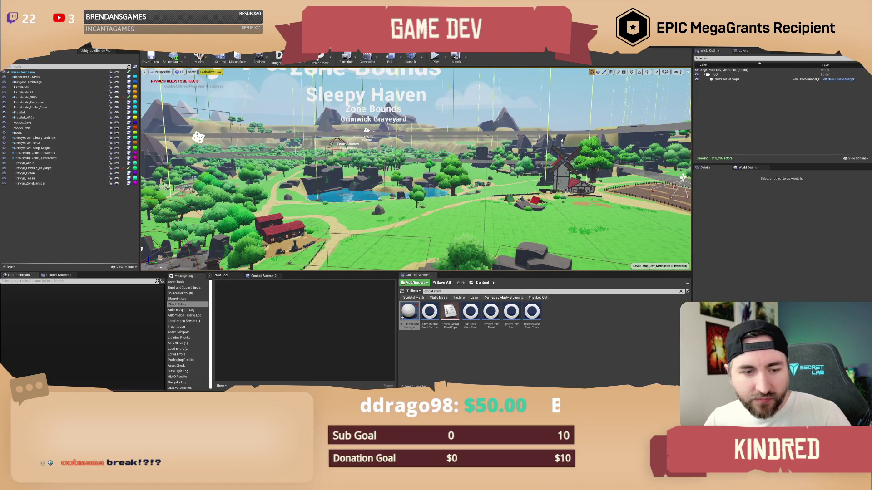
mouse_move(416, 182)
left_mouse_down()
mouse_move(407, 164)
mouse_move(379, 169)
left_mouse_up()
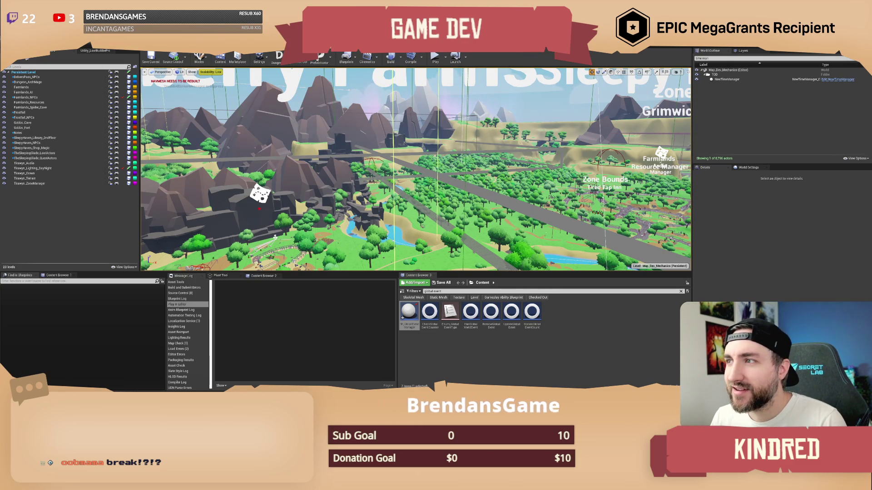
scroll(532, 141, "up", 5)
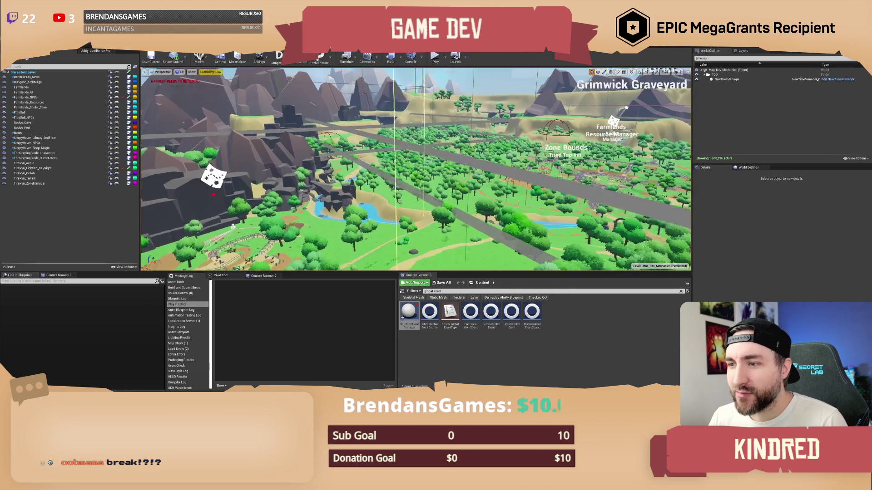
scroll(532, 141, "up", 8)
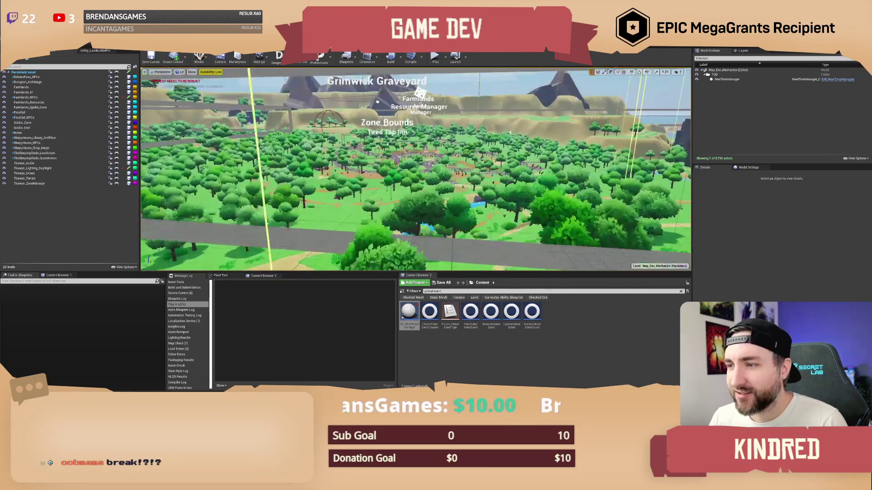
scroll(416, 169, "up", 8)
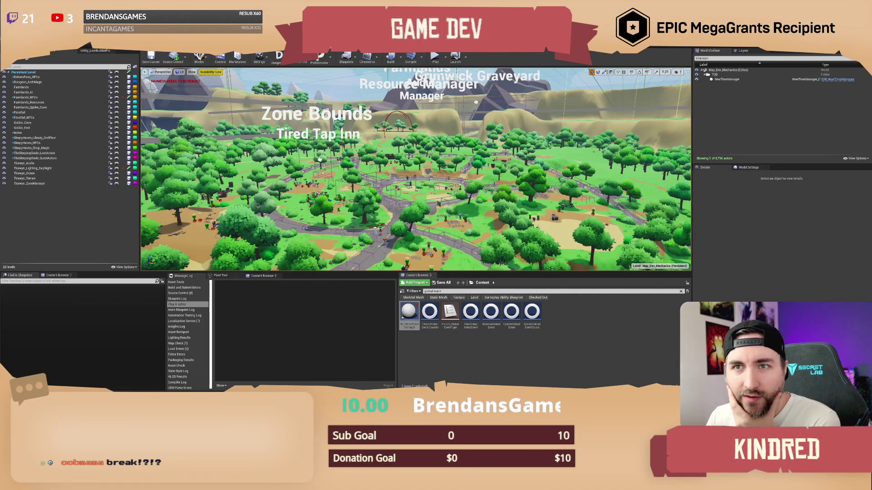
key("alt+Tab")
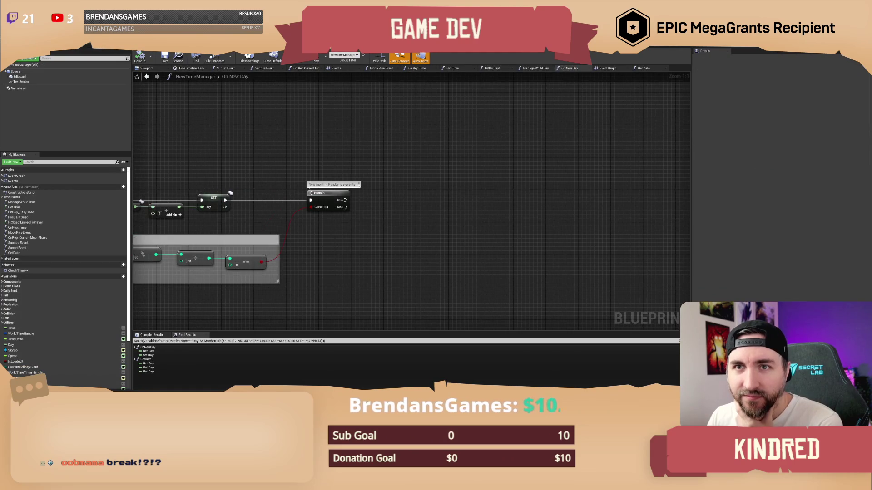
Step: Shift the Roll New Calendar Month graph right, then return to NewTimeManager's On New Day graph
left_click_drag(230, 144, 256, 145)
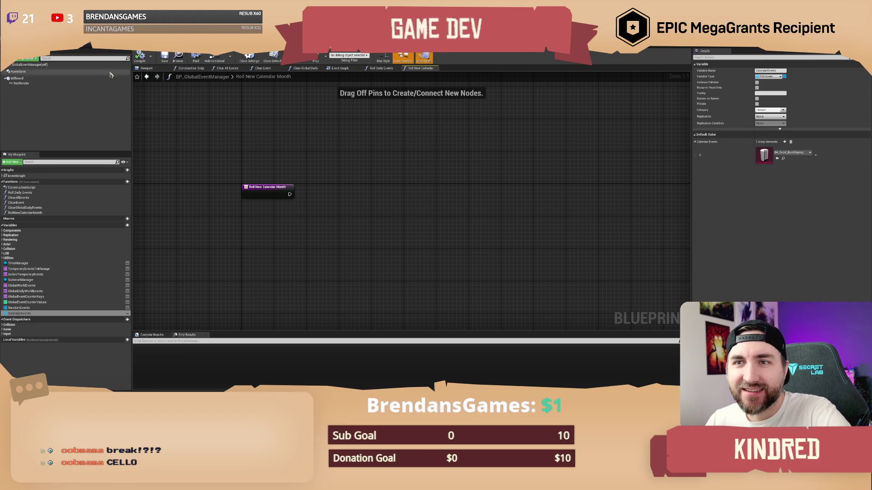
key("alt+Tab")
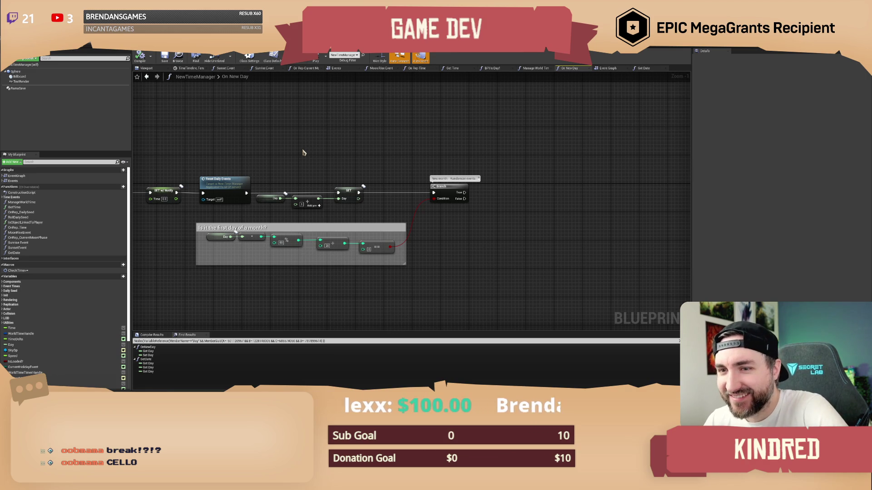
Step: Add a Get Global Event Manager node to the On New Day graph
scroll(406, 148, "up", 2)
mouse_move(416, 147)
left_mouse_down()
mouse_move(479, 148)
mouse_move(410, 153)
mouse_move(479, 153)
mouse_move(475, 185)
mouse_move(432, 187)
mouse_move(439, 177)
left_mouse_up()
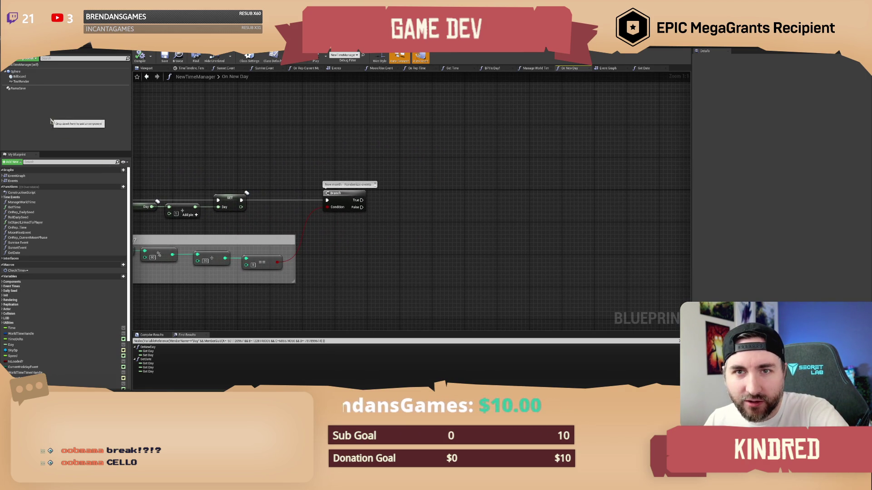
scroll(42, 335, "down", 3)
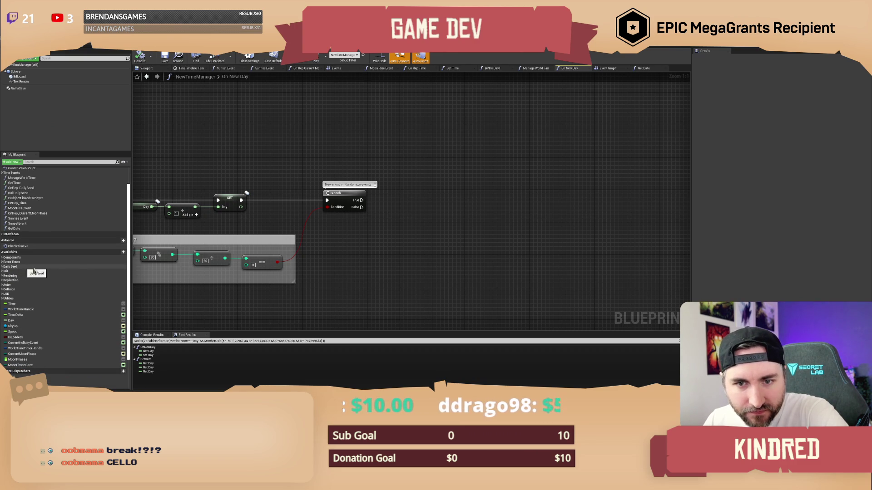
right_click(358, 251)
type("get lo")
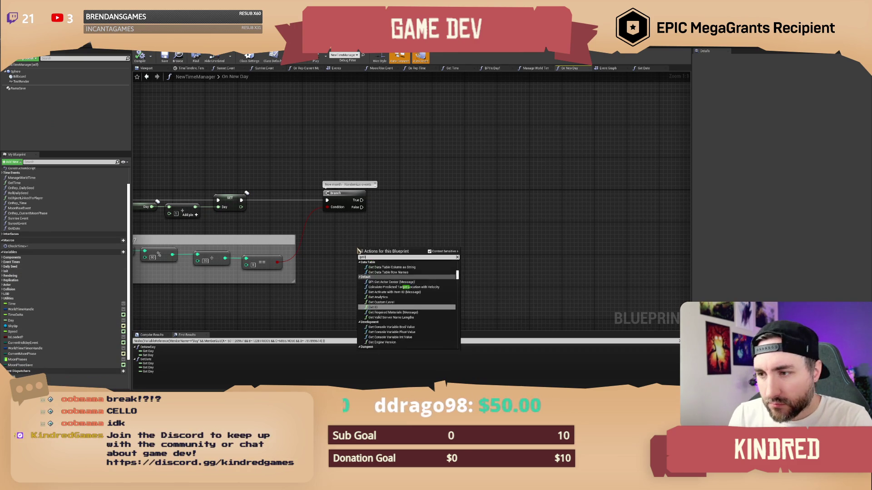
key("BackSpace")
key("BackSpace")
type("global event")
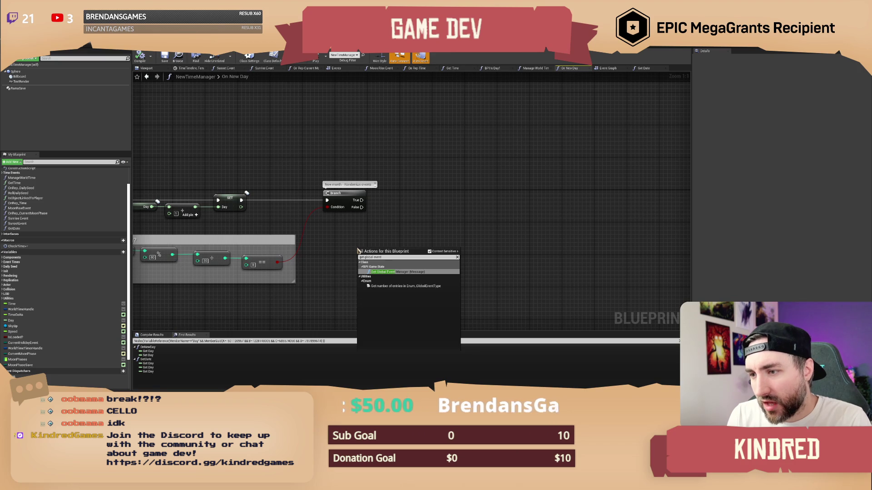
key("Return")
Step: Place Get Global Event Manager right of the Branch and feed its Target from Get Game State
mouse_move(382, 258)
left_mouse_down()
mouse_move(442, 234)
mouse_move(394, 260)
left_mouse_up()
type("get game state")
key("Return")
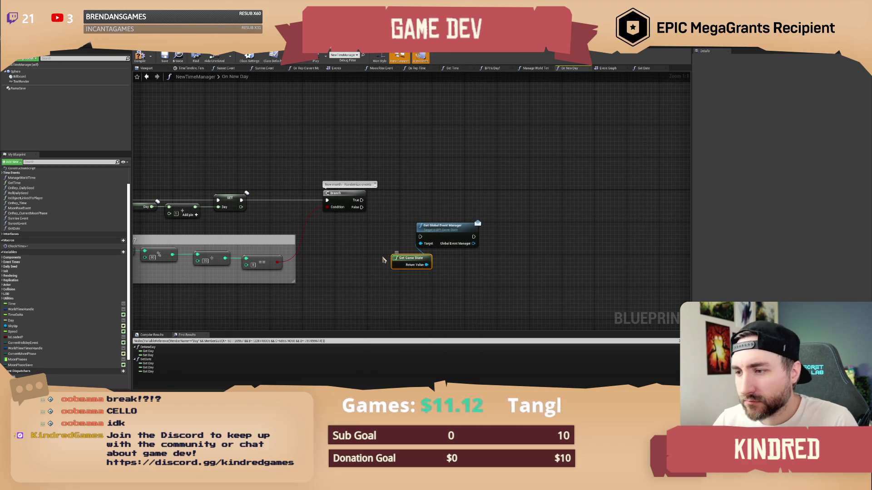
mouse_move(398, 256)
left_mouse_down()
mouse_move(382, 254)
mouse_move(425, 259)
left_mouse_up()
Step: Call Roll New Calendar Month on the manager's output and tidy the node layout
mouse_move(443, 226)
left_mouse_down()
mouse_move(402, 225)
mouse_move(457, 226)
left_mouse_up()
left_click(408, 206)
type("roll mont")
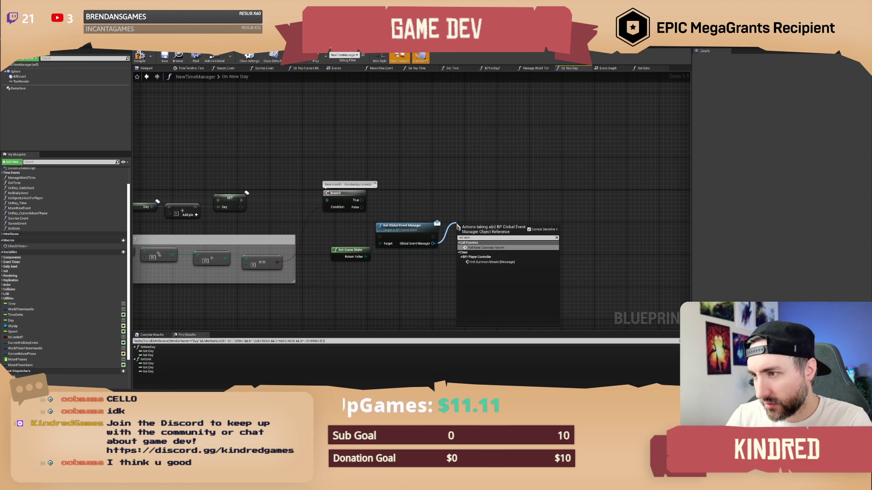
left_click(486, 248)
left_click_drag(481, 224, 477, 213)
left_click_drag(402, 225, 402, 189)
left_click(477, 215)
left_click_drag(476, 215, 475, 191)
mouse_move(411, 175)
left_mouse_down()
mouse_move(517, 213)
mouse_move(519, 194)
left_mouse_up()
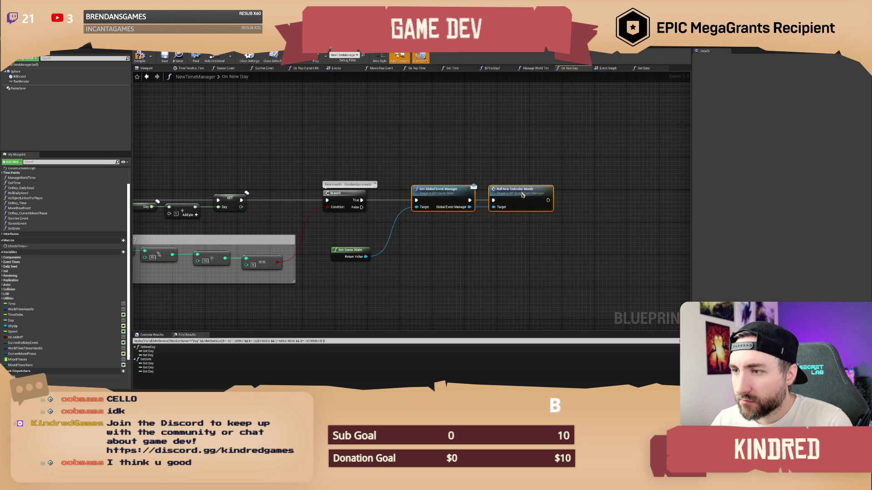
left_click_drag(356, 251, 376, 227)
left_click_drag(323, 244, 619, 244)
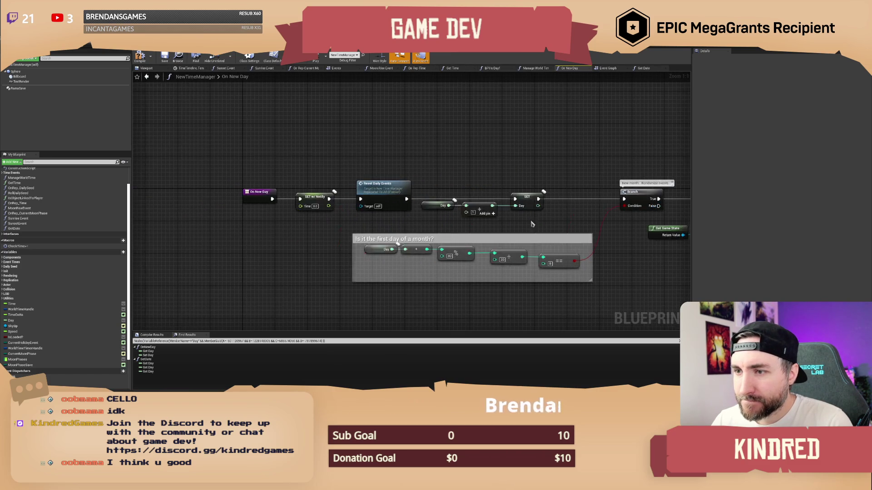
Step: Inspect the On New Day, day-increment and Reset Daily Events nodes
left_click_drag(462, 153, 375, 158)
left_click(191, 196)
left_click(278, 171)
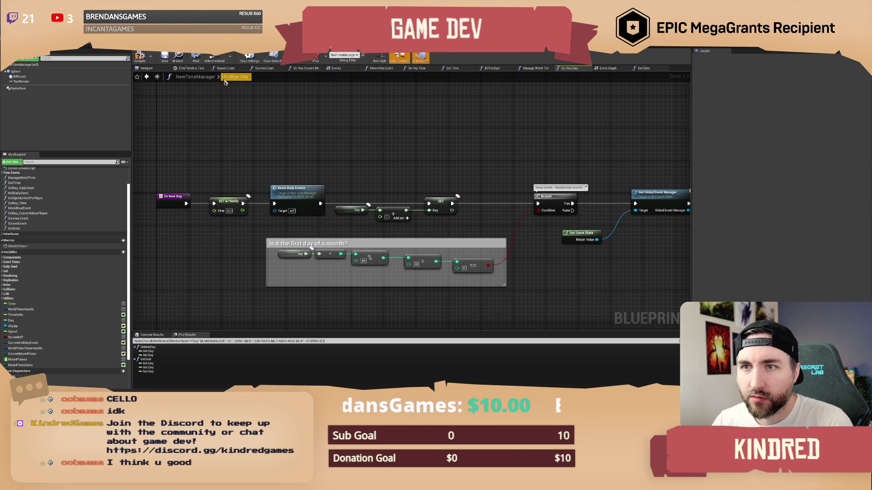
left_click_drag(252, 128, 233, 128)
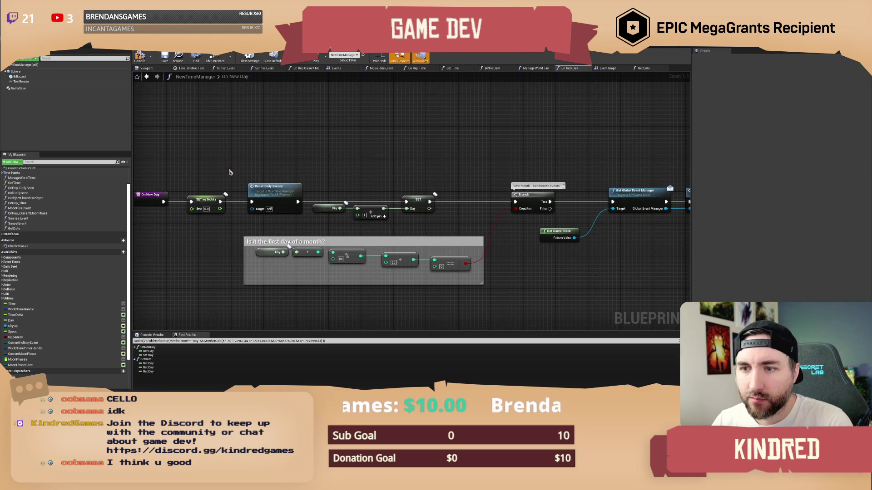
left_click_drag(231, 172, 249, 175)
left_click_drag(350, 174, 446, 220)
left_click(320, 171)
left_click(294, 193)
left_click(427, 178)
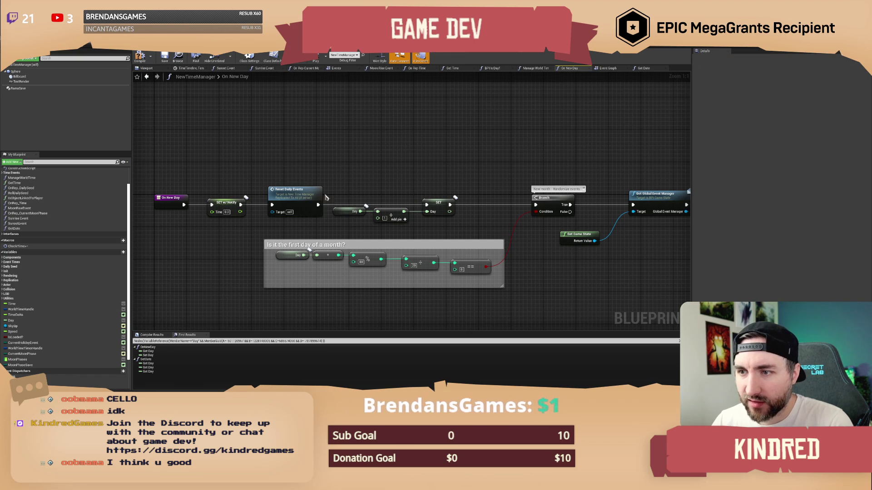
left_click(293, 192)
left_click(353, 181)
Step: Jump to the ResetDailyEvents definition and review the class defaults and class settings
double_click(293, 193)
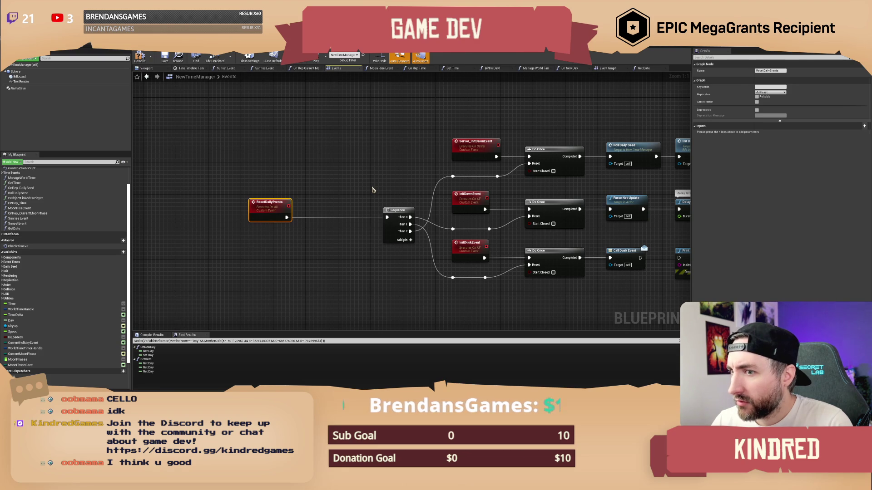
left_click_drag(381, 184, 293, 186)
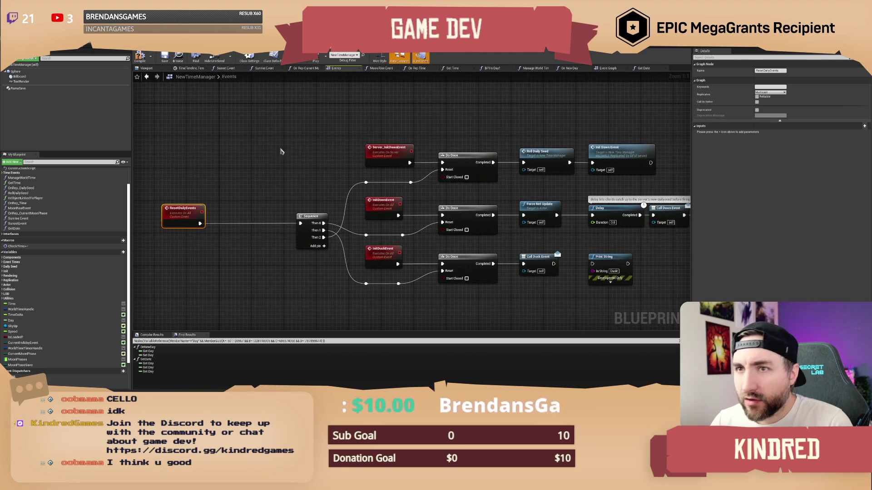
left_click(275, 61)
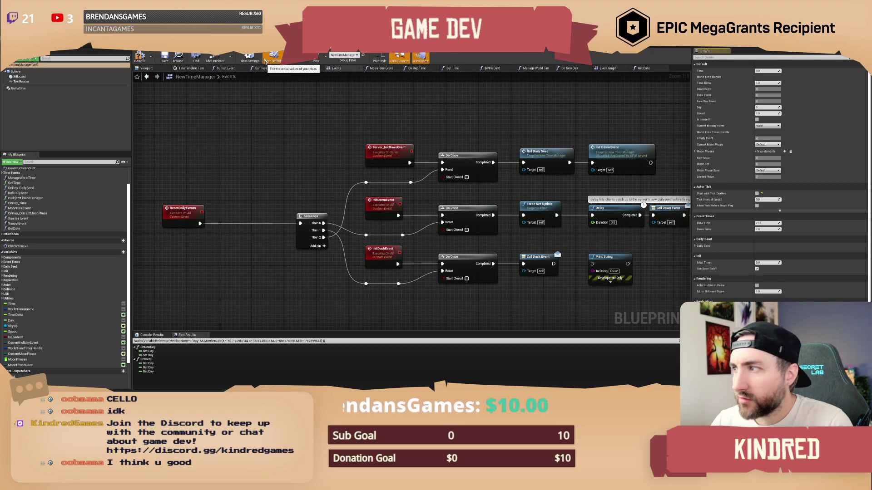
left_click(249, 57)
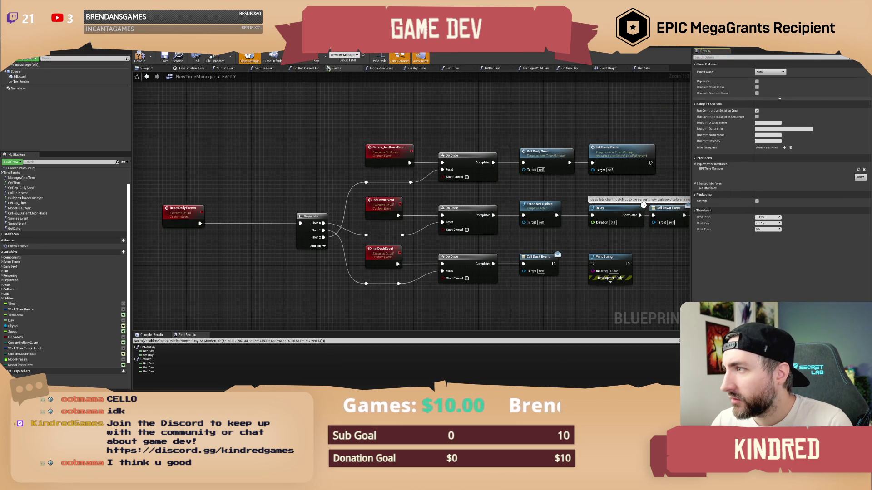
left_click(274, 57)
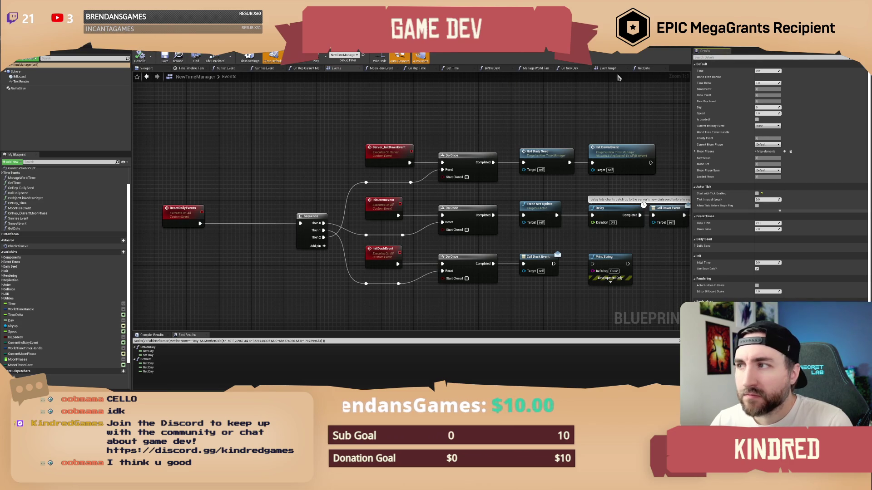
Step: From the Event Graph, open On New Day, then BP_GlobalEventManager's Roll New Calendar Month function
left_click(654, 71)
left_click(599, 70)
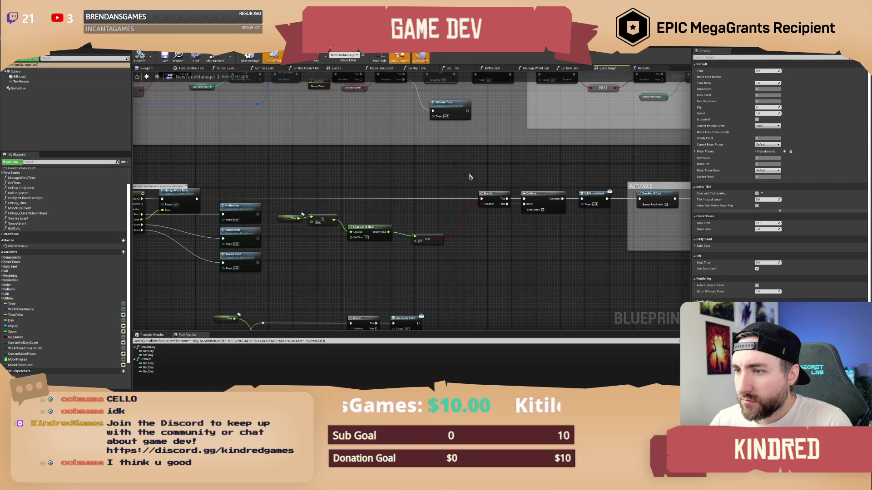
left_click(252, 235)
double_click(240, 211)
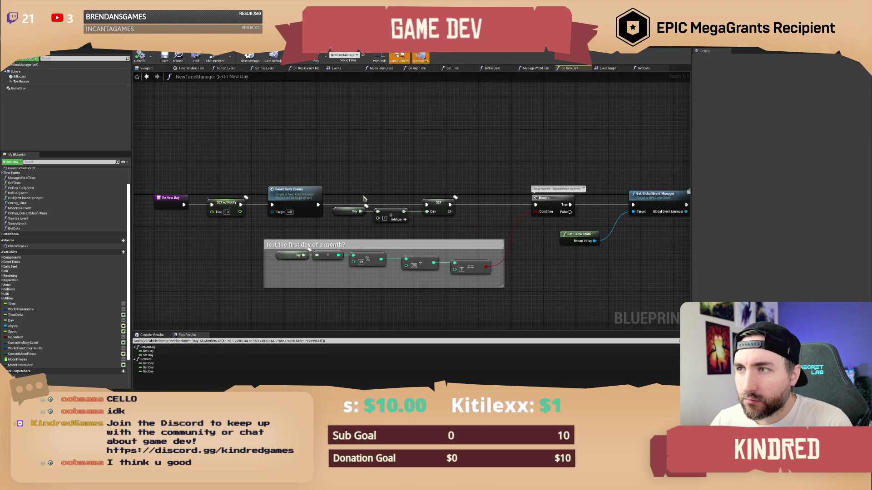
double_click(570, 188)
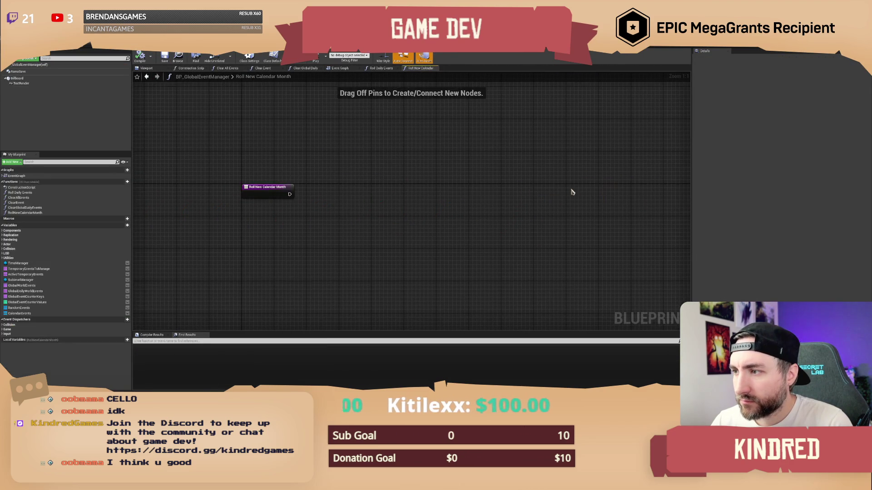
Step: Add a Calendar Events getter to the function and locate its event asset in the Content Browser
mouse_move(19, 314)
left_mouse_down()
mouse_move(200, 240)
mouse_move(308, 220)
mouse_move(300, 230)
mouse_move(285, 220)
left_mouse_up()
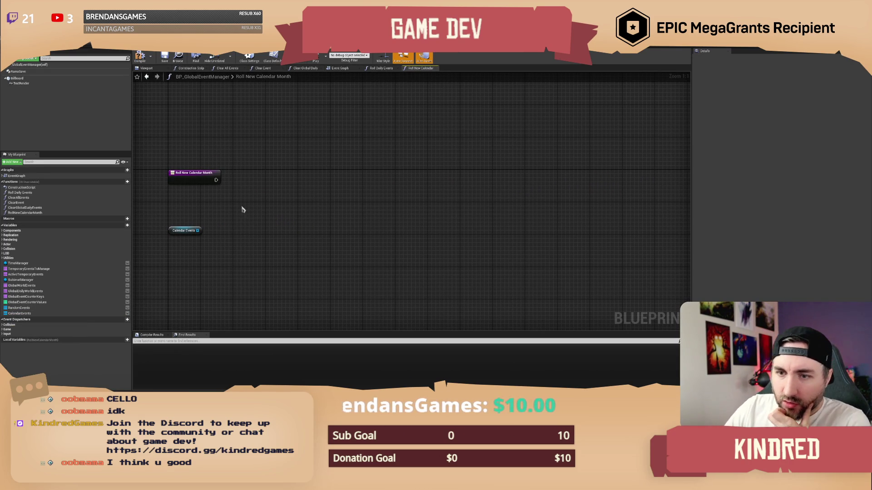
mouse_move(182, 209)
left_mouse_down()
mouse_move(206, 263)
mouse_move(259, 209)
left_mouse_up()
left_click_drag(200, 204, 200, 259)
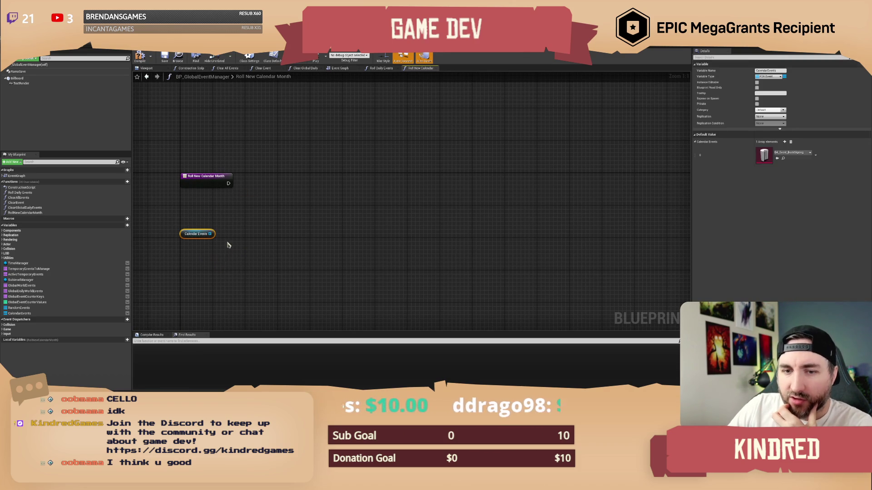
left_click(782, 158)
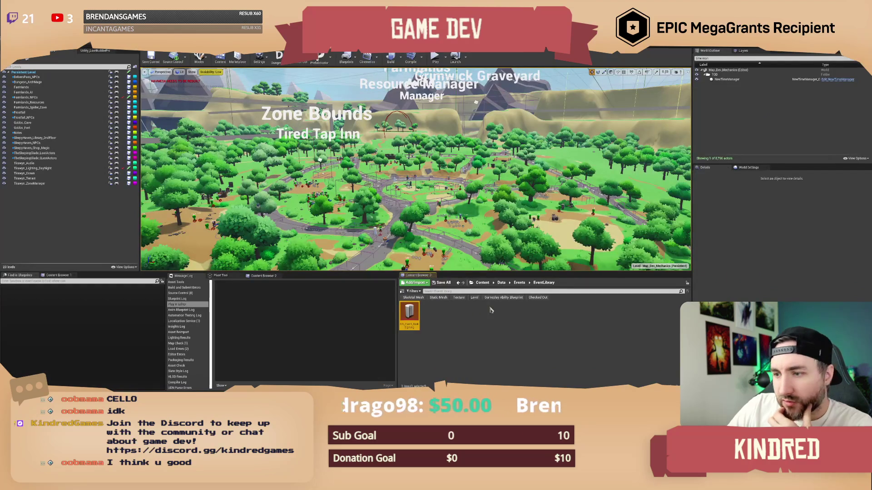
Step: Open PDA_Event from the Events folder and rename ShowOnCalendar? to CalendarEvent?
left_click(519, 283)
double_click(431, 318)
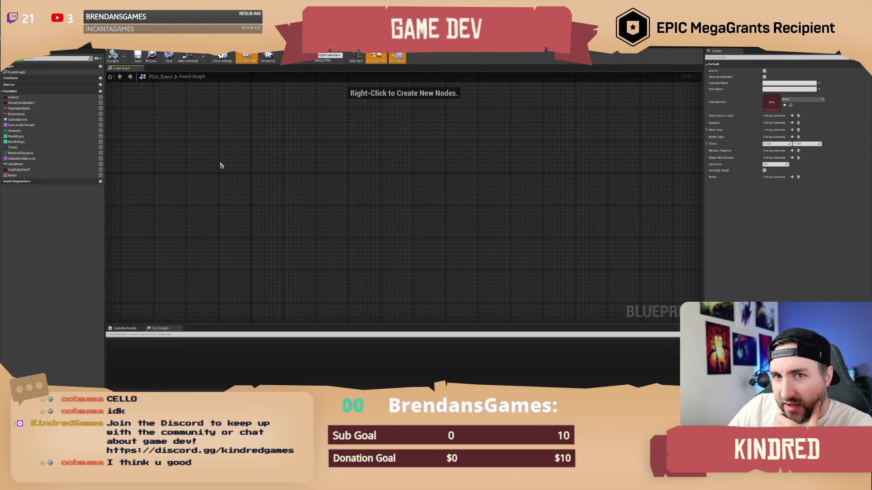
left_click(33, 103)
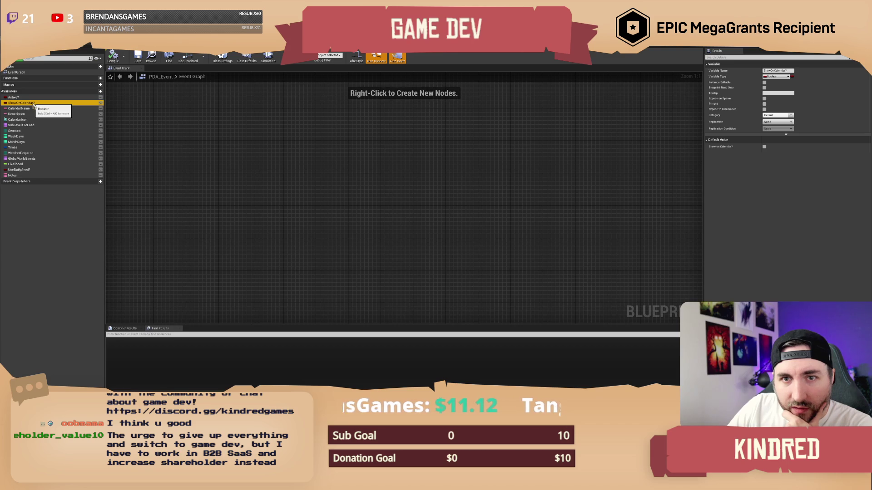
key("F2")
type("Cal")
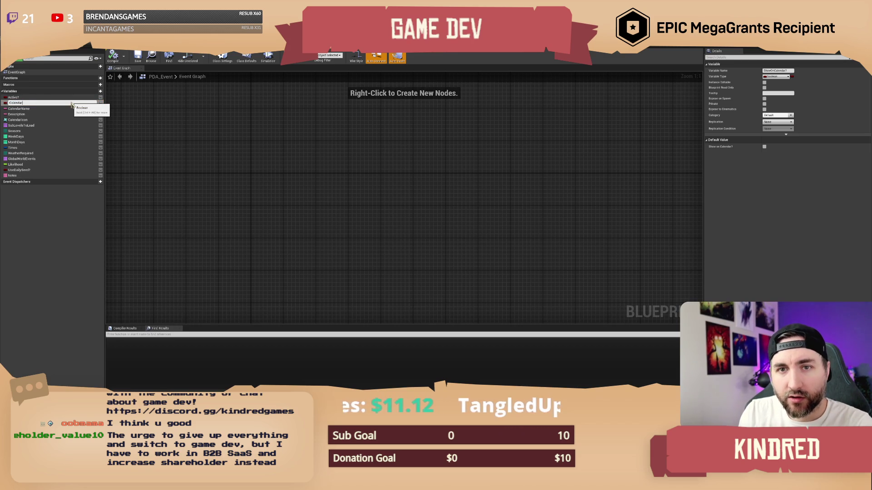
type("nt")
key("Return")
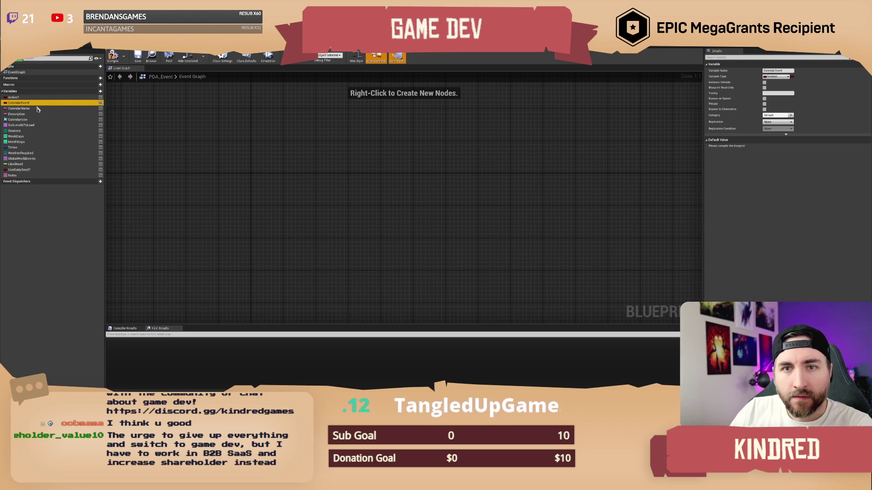
left_click(42, 104)
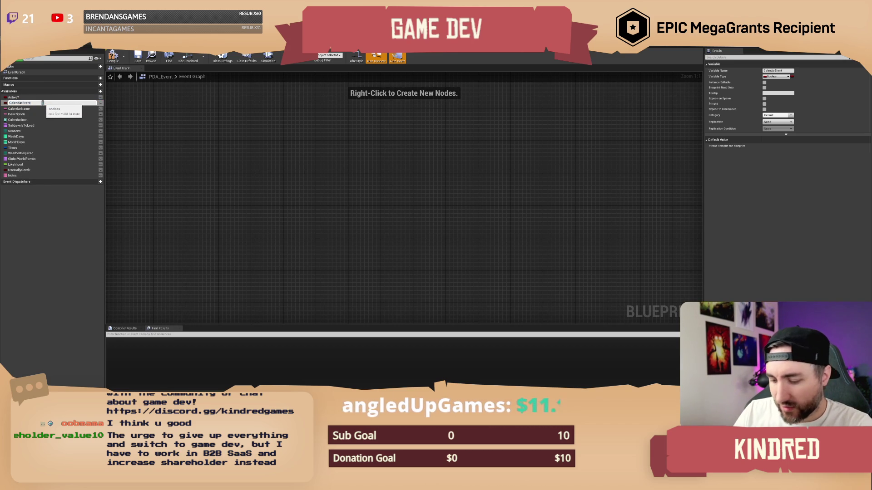
type("?")
key("Return")
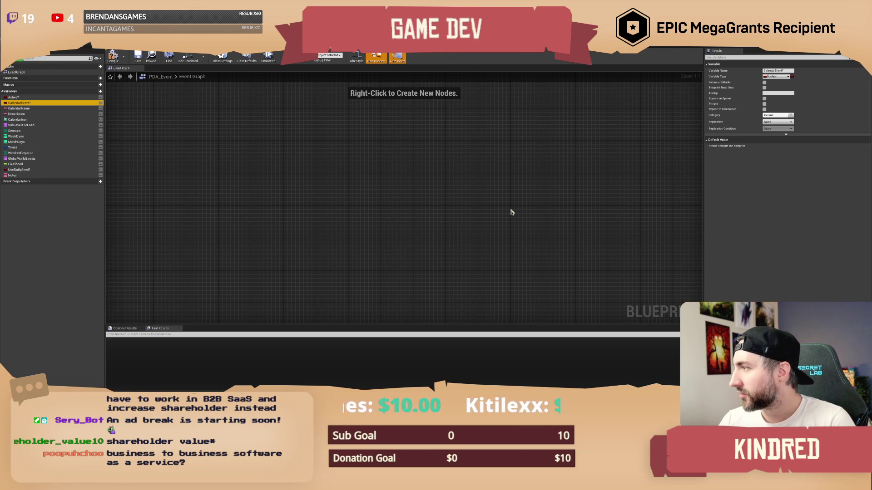
left_click(370, 192)
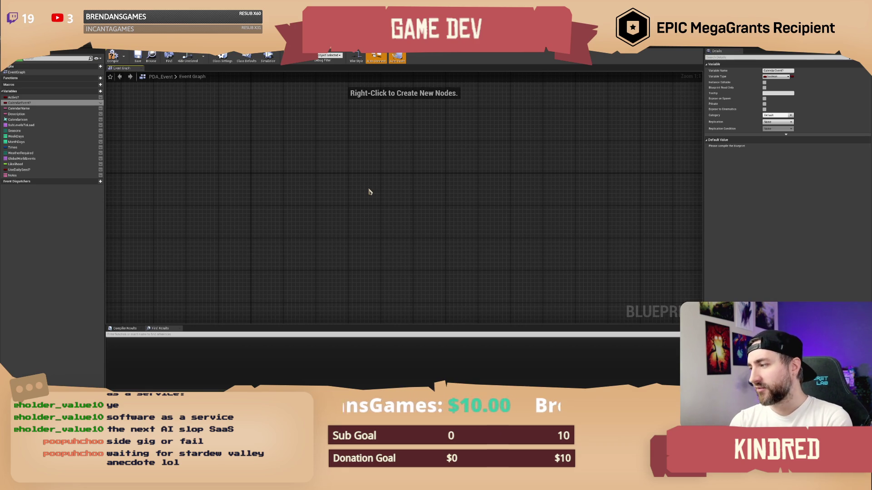
left_click(113, 57)
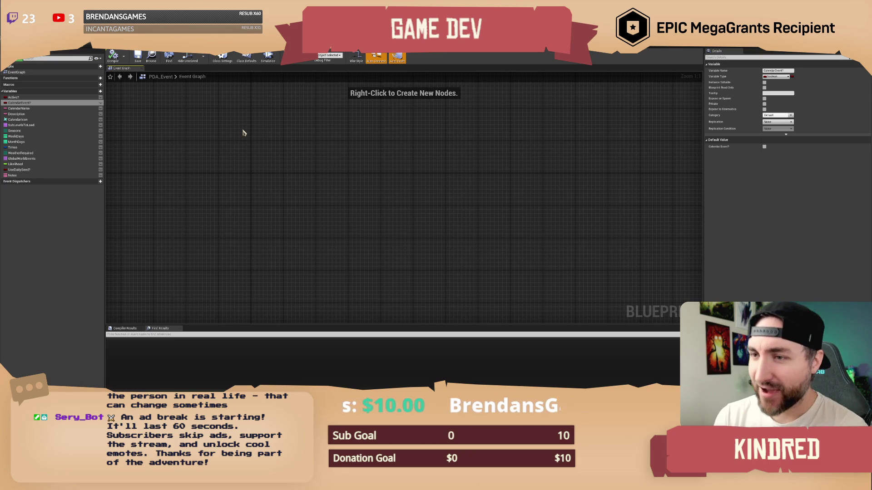
Step: Select the Description variable to view its settings
left_click(27, 114)
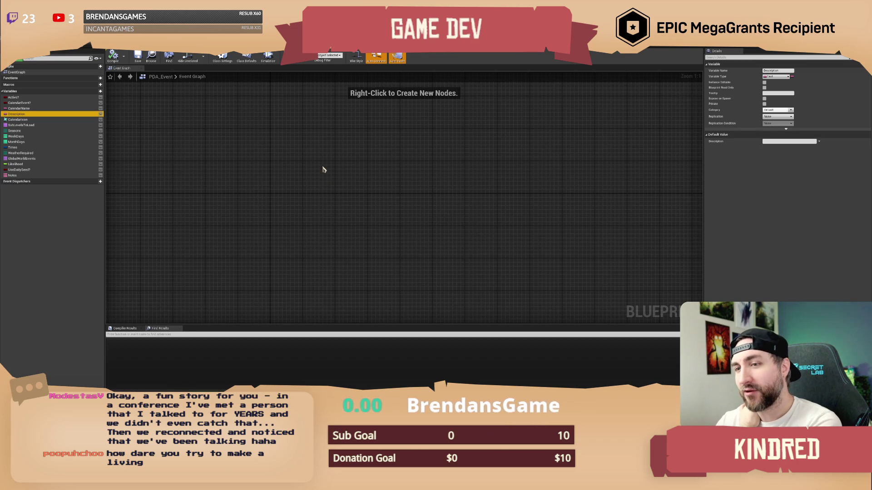
Step: Pan around PDA_Event's empty Event Graph
left_click_drag(323, 164, 343, 162)
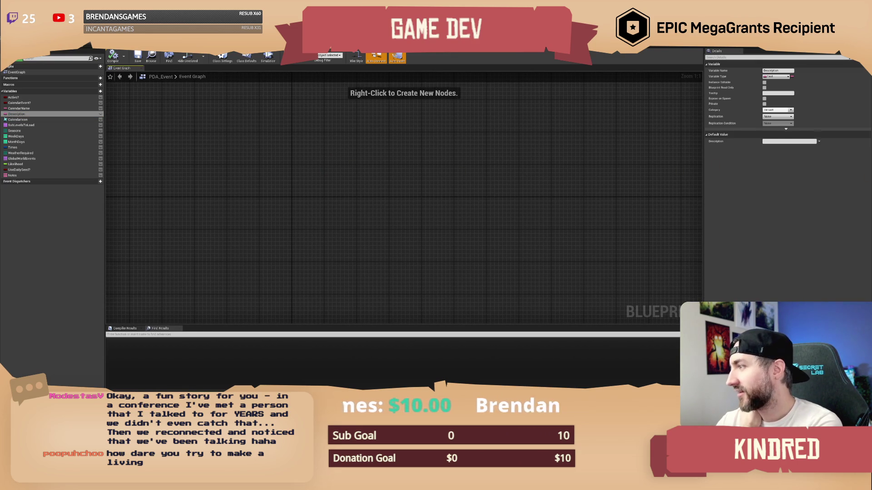
left_click_drag(340, 175, 353, 178)
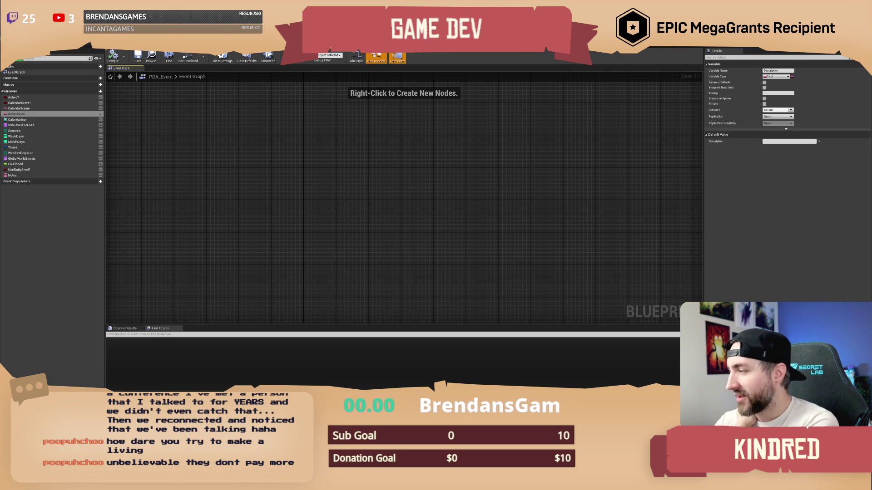
scroll(346, 208, "down", 3)
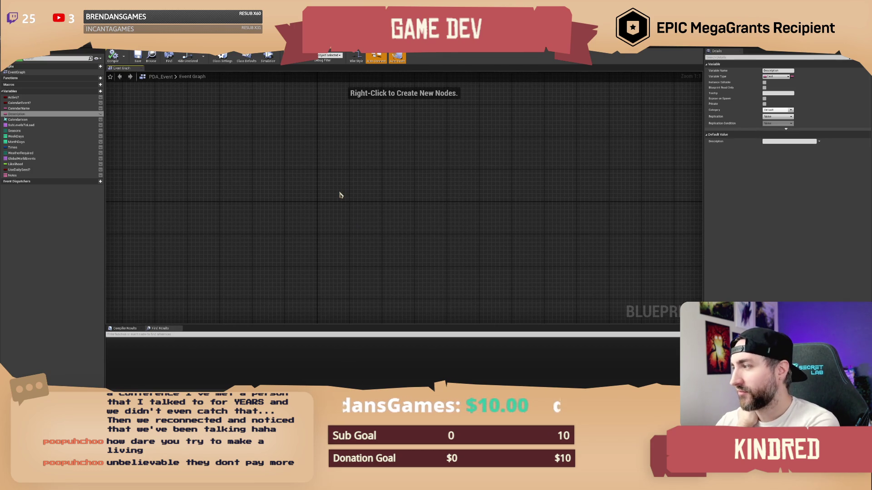
left_click_drag(342, 192, 349, 199)
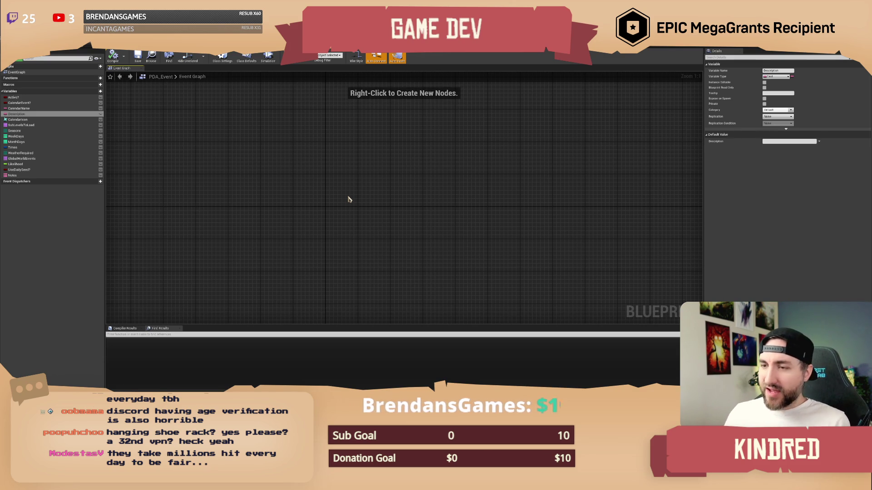
mouse_move(349, 200)
left_mouse_down()
mouse_move(351, 181)
mouse_move(342, 182)
left_mouse_up()
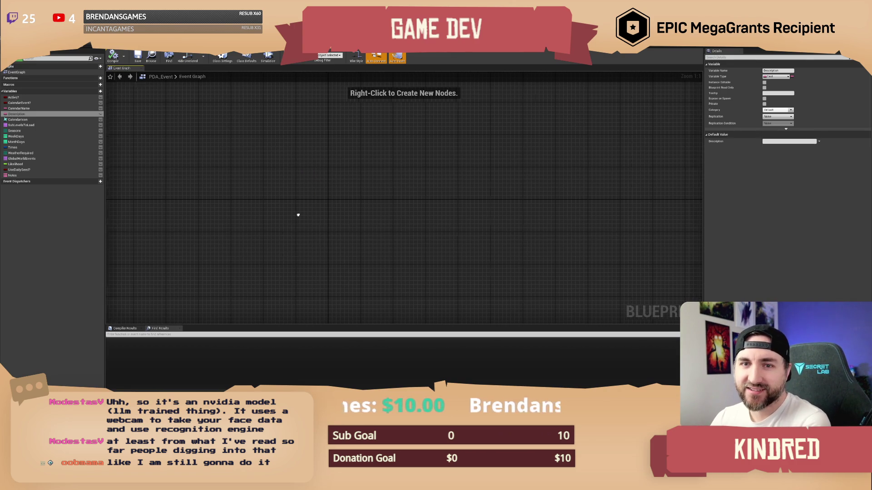
left_click_drag(371, 196, 326, 198)
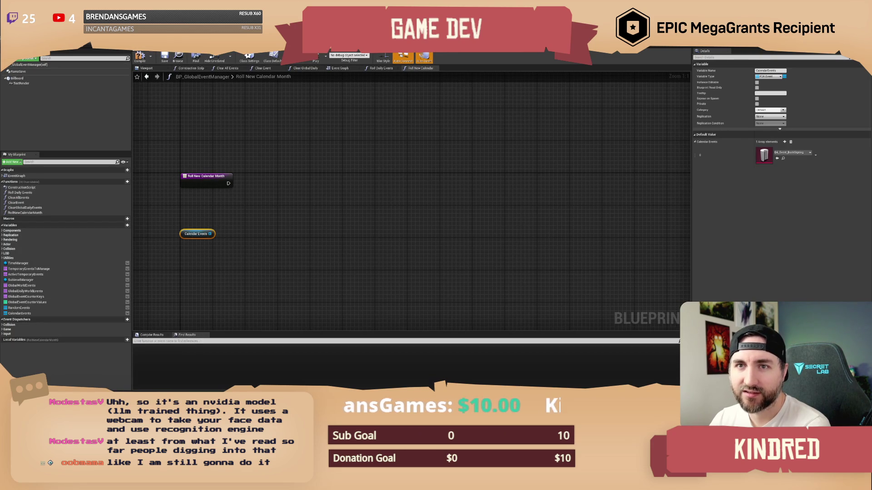
left_click_drag(255, 170, 286, 160)
left_click(286, 160)
left_click_drag(282, 196, 313, 203)
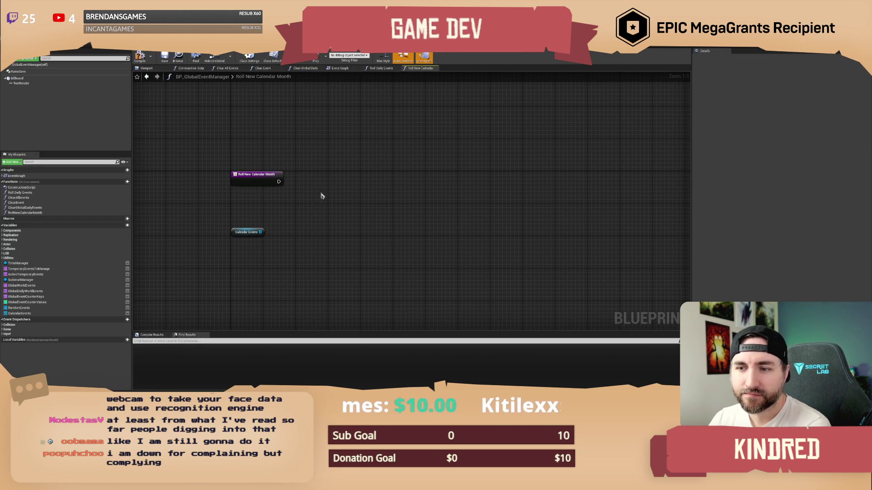
key("alt+Tab")
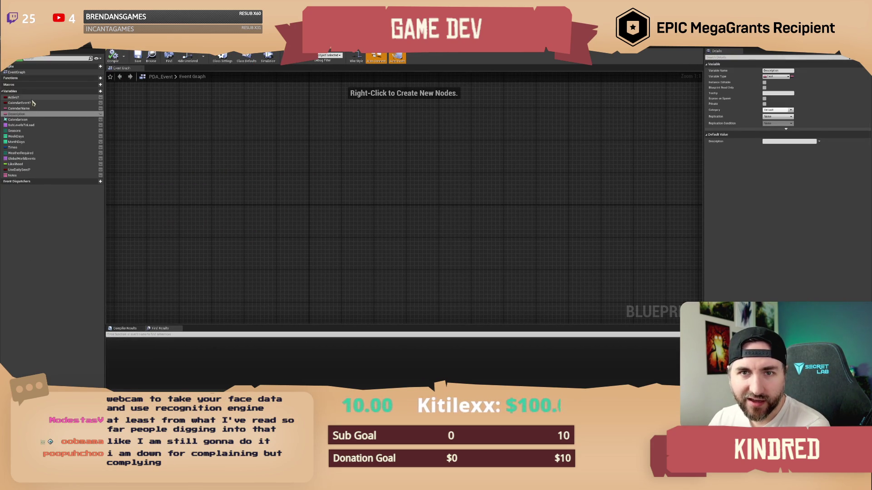
Step: Review the CalendarEvent?, UseDailySeed? and Likelihood variables, then add a new variable to BP_GlobalEventManager
left_click(32, 103)
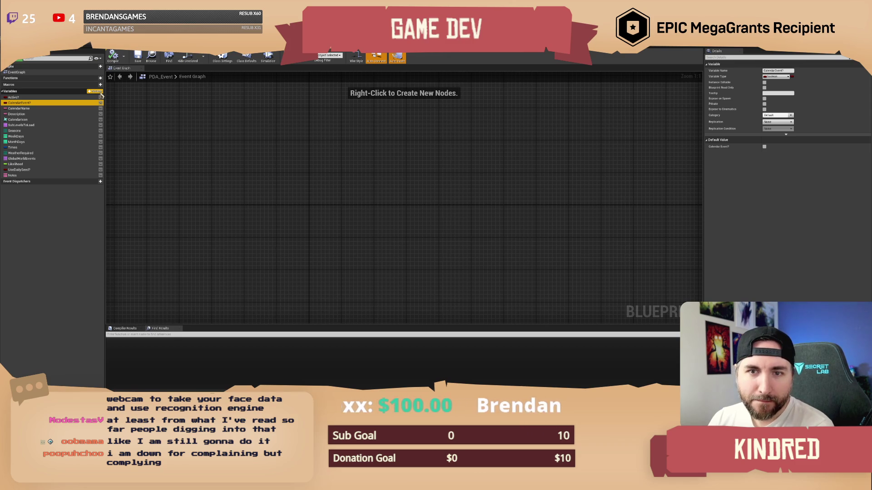
left_click(42, 170)
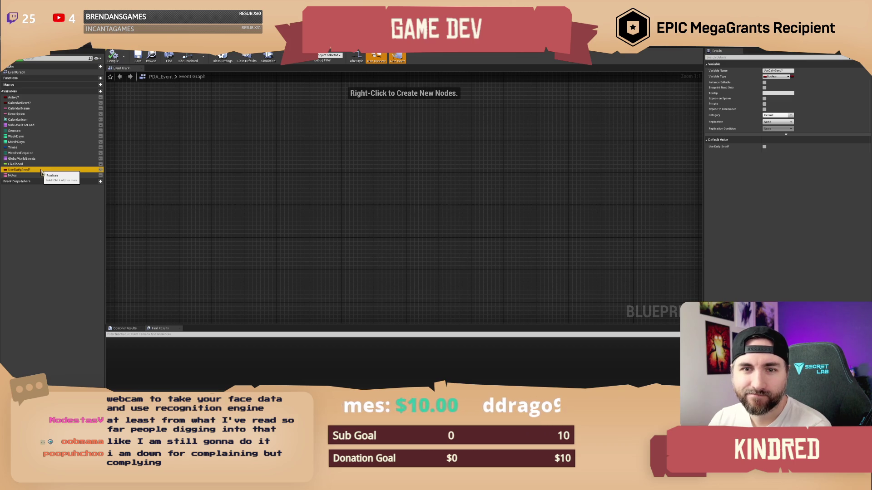
left_click(46, 163)
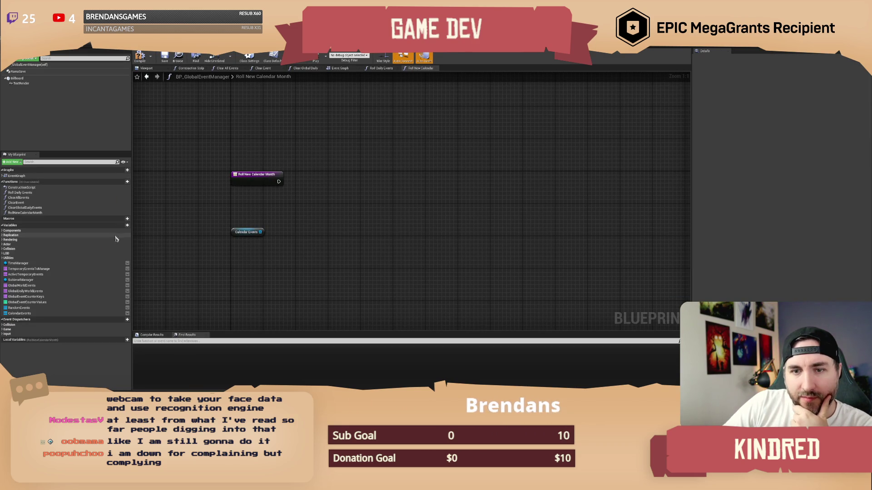
left_click(127, 225)
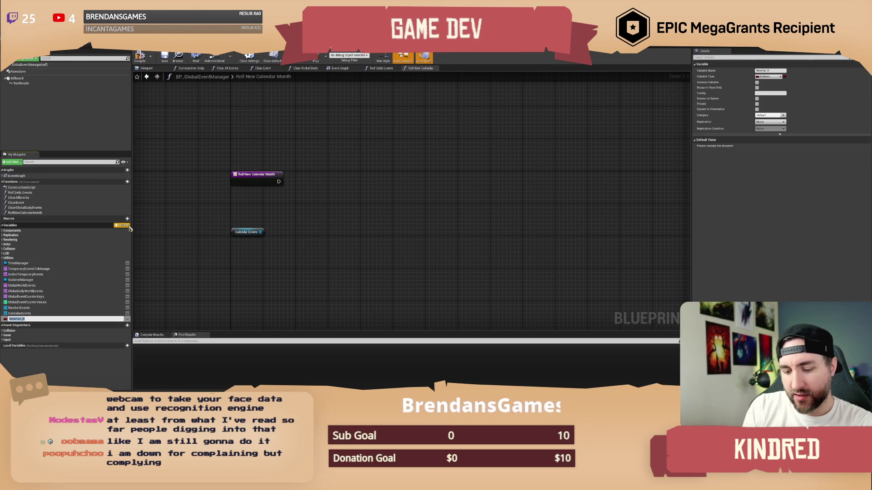
Step: Name the new variable CurrentCalendarEvent
type("CalendarEvent")
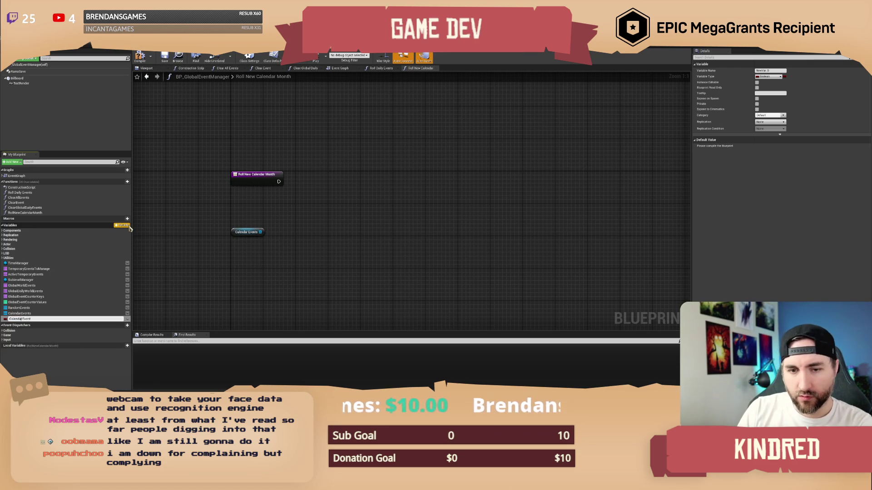
key("Home")
type("Current")
key("Return")
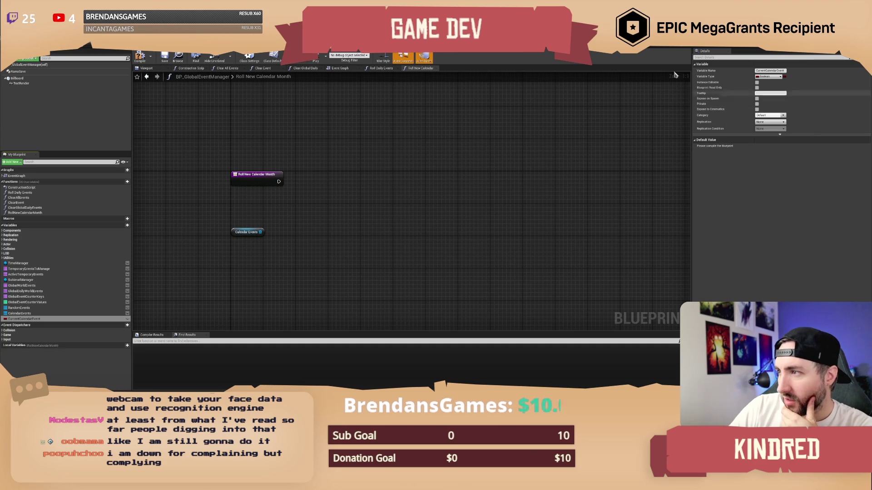
Step: Make CurrentCalendarEvent a PDA Event reference, compile, and leave its default value None
left_click(777, 78)
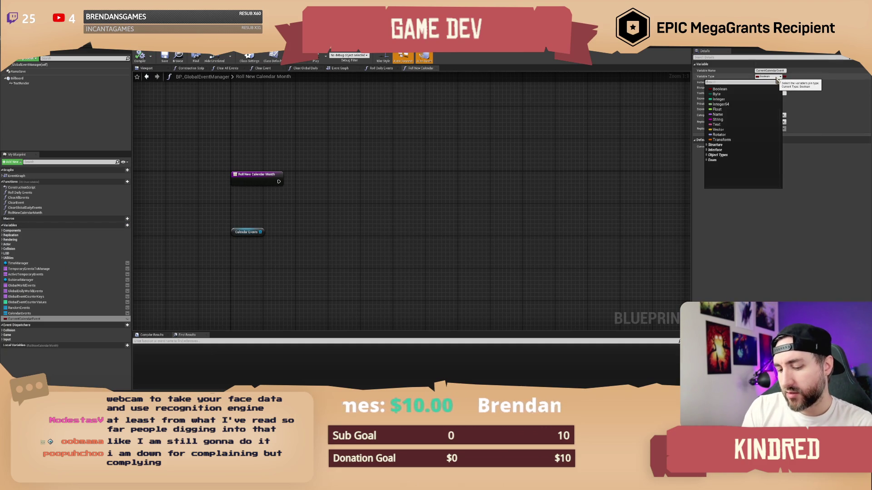
type("dat")
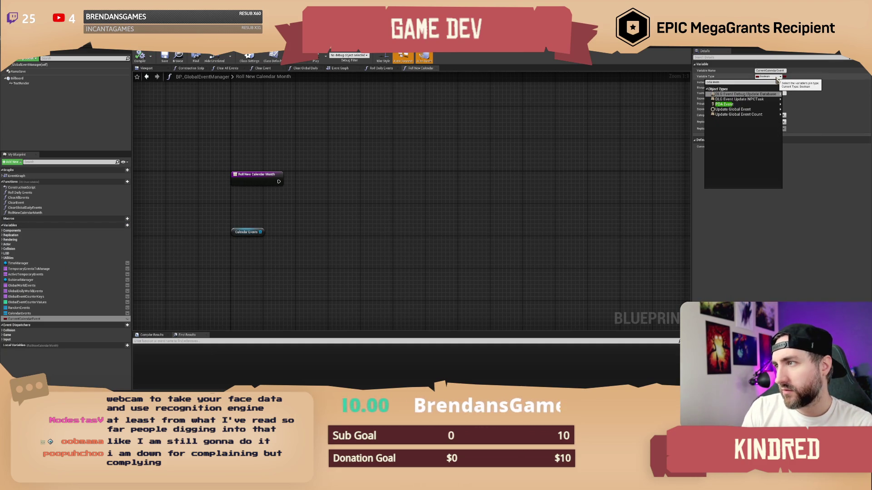
type("vent")
left_click(737, 107)
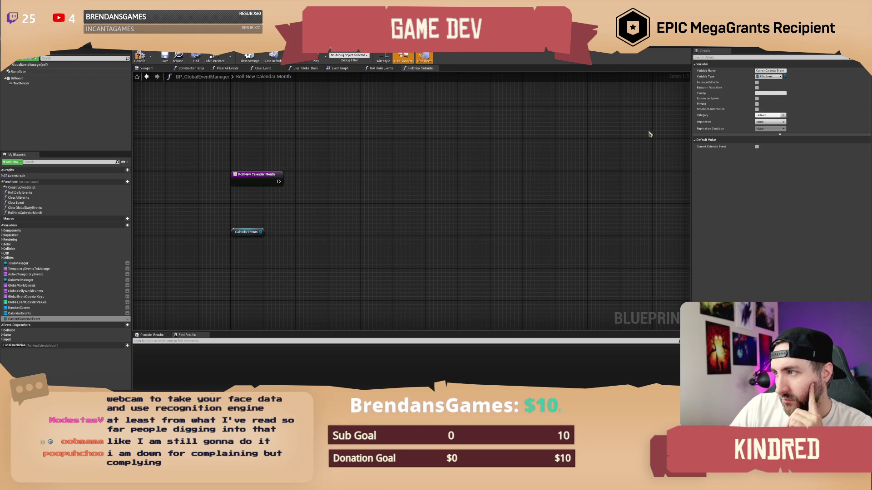
key("F7")
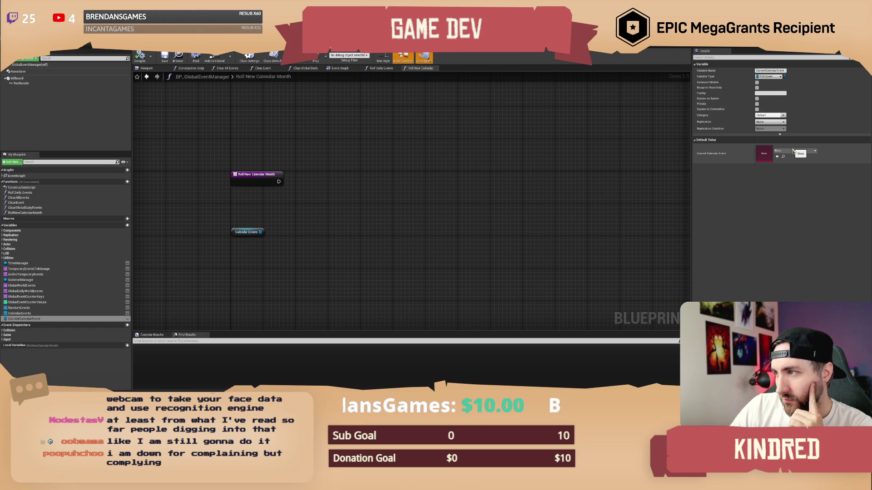
left_click(795, 151)
key("Escape")
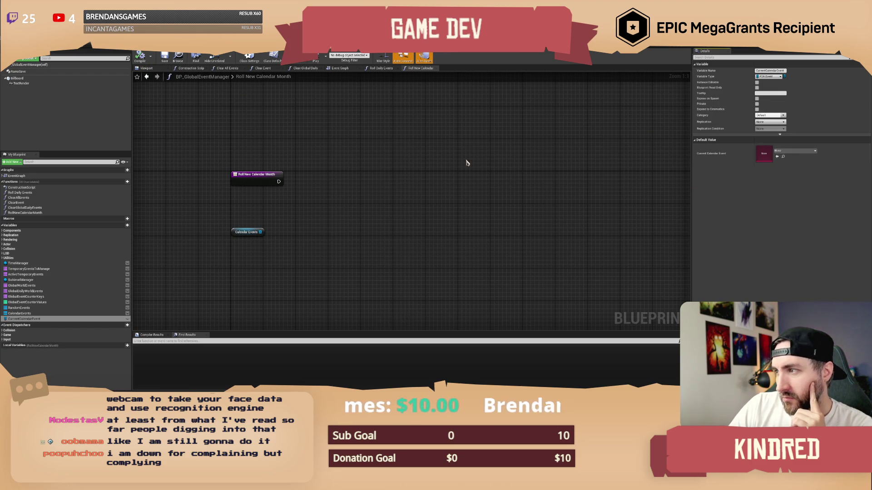
Step: Save BP_GlobalEventManager and switch to the Roll Daily Events graph
left_click(166, 58)
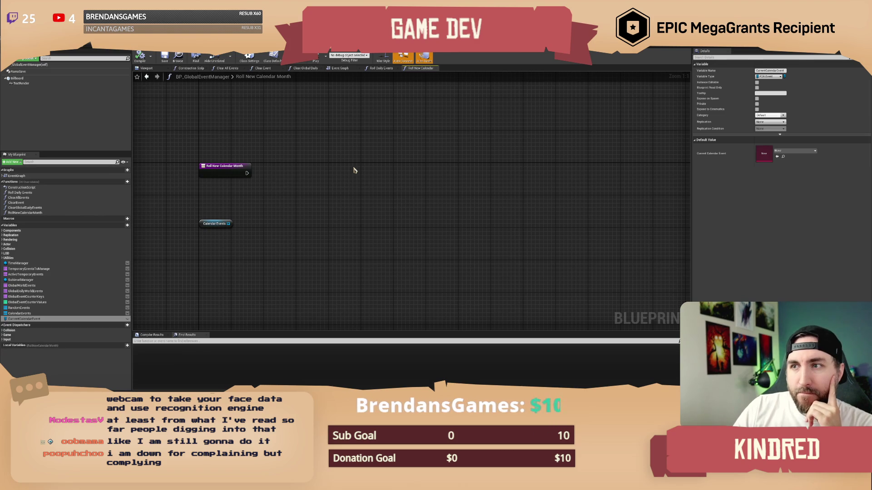
scroll(352, 159, "down", 1)
scroll(348, 150, "up", 1)
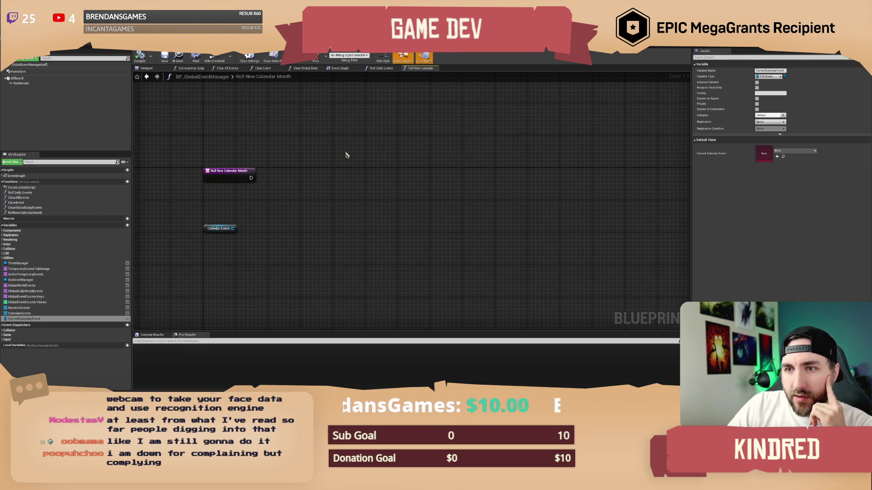
left_click(381, 69)
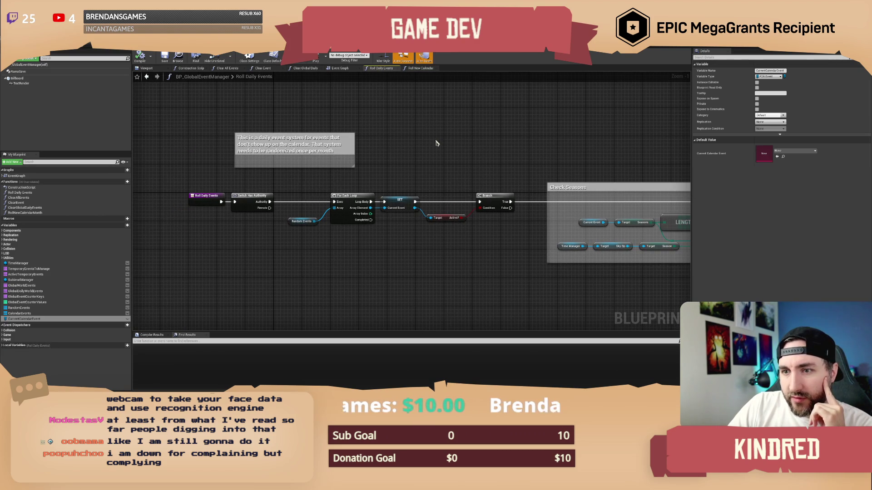